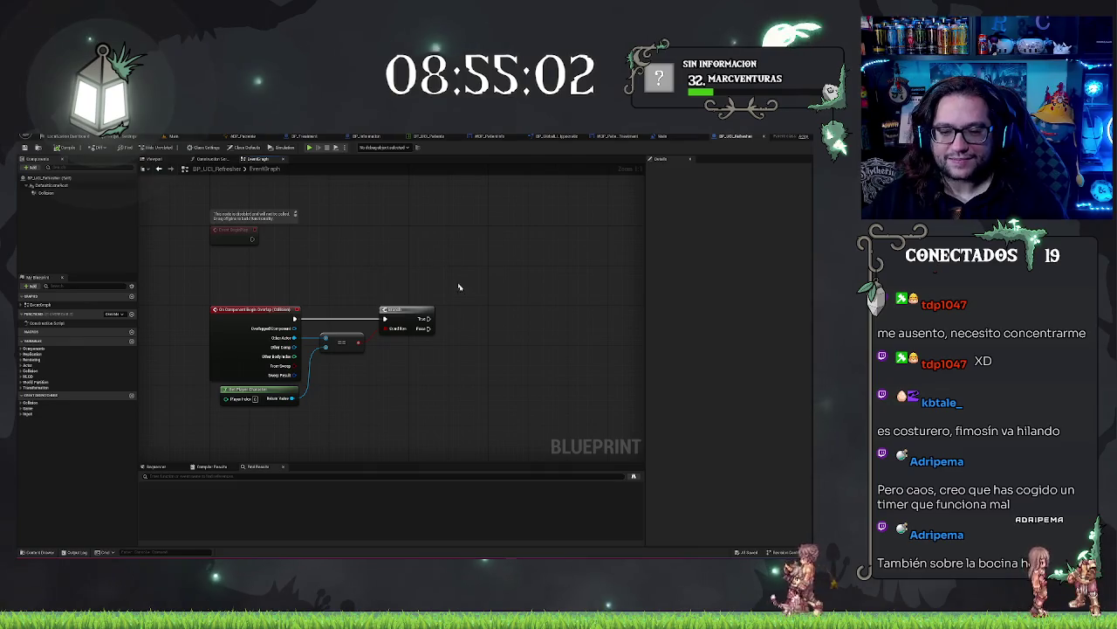
Step: From the Branch True output, add Get All Actors Of Class set to BP_Information and align it
left_click_drag(429, 320, 457, 322)
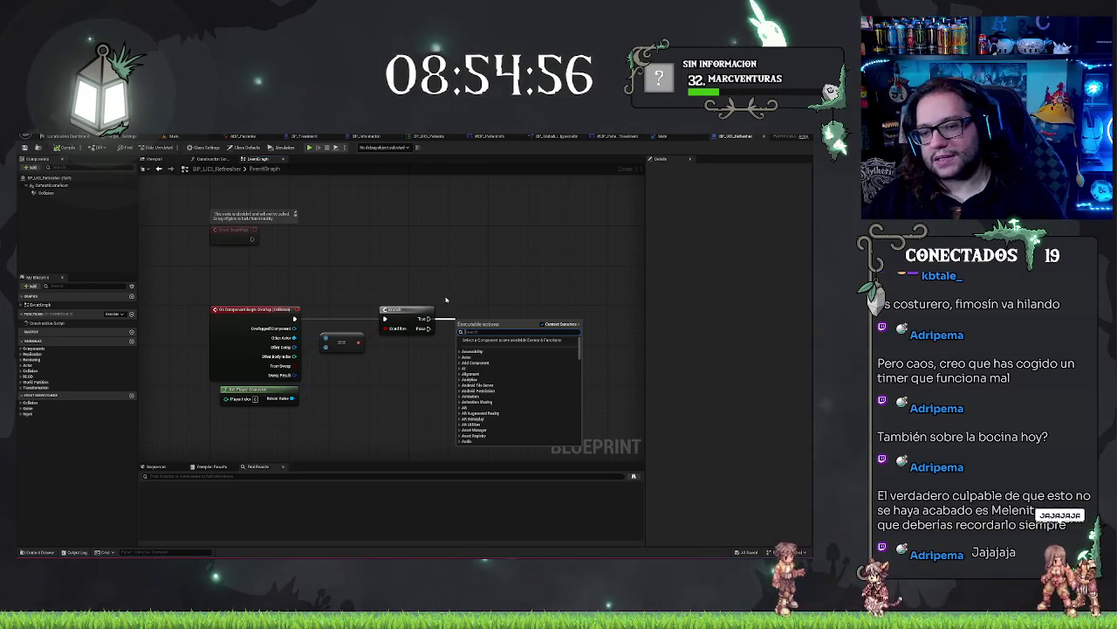
type("getall")
key("Return")
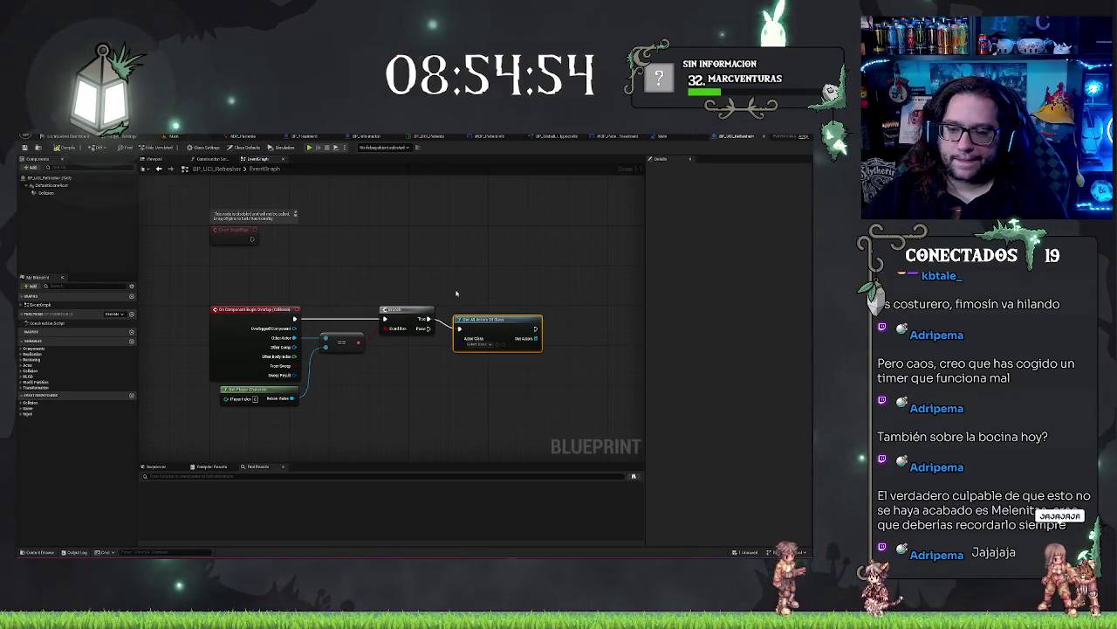
left_click(478, 343)
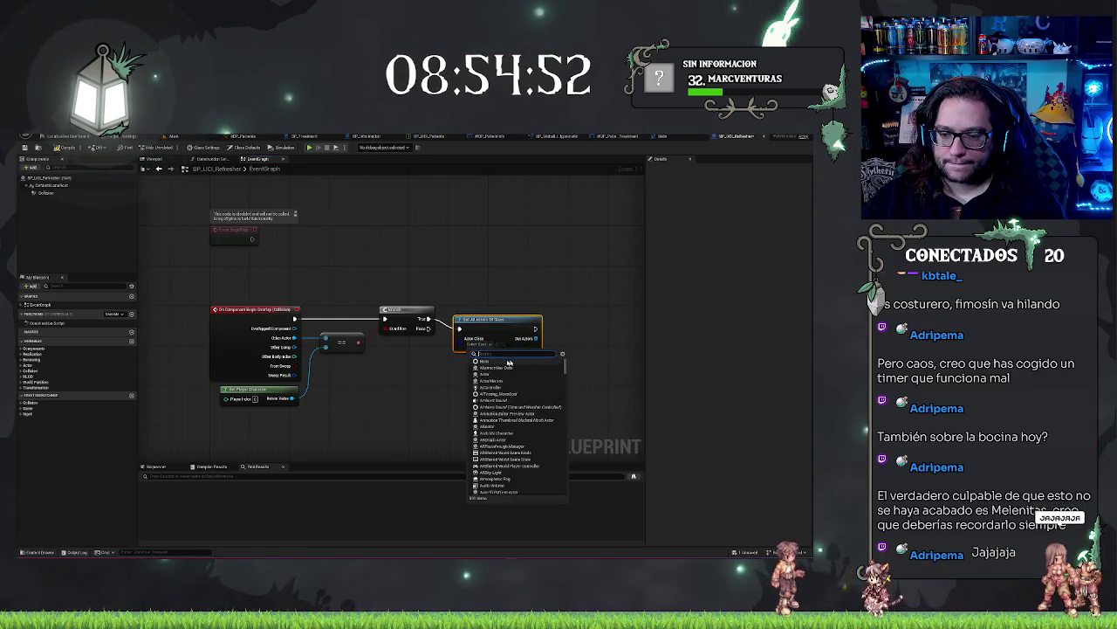
type("ctor")
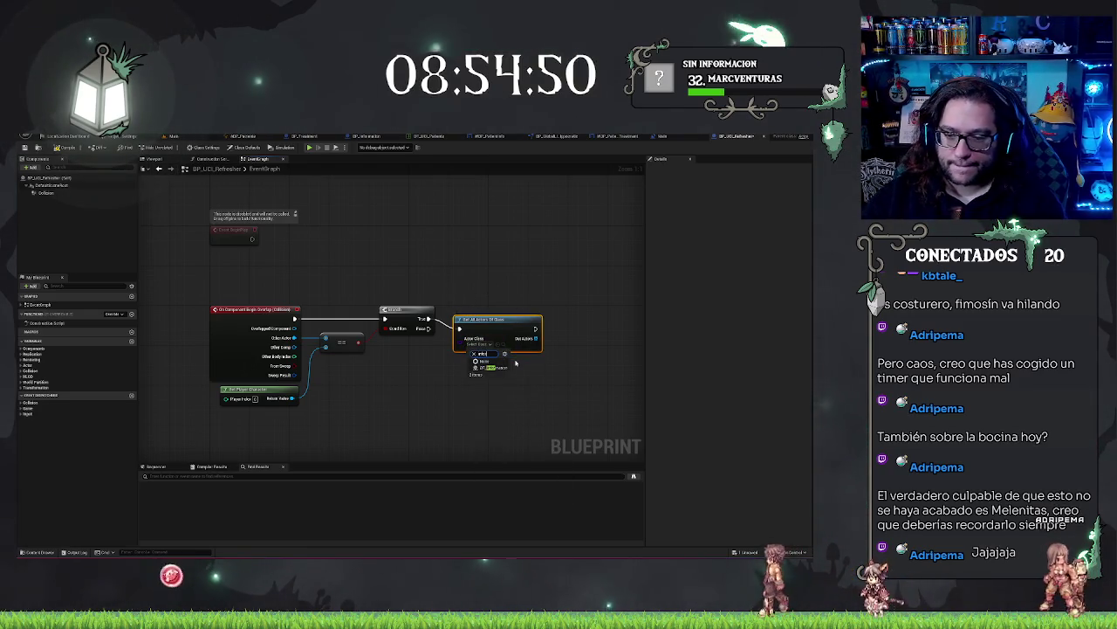
left_click(496, 372)
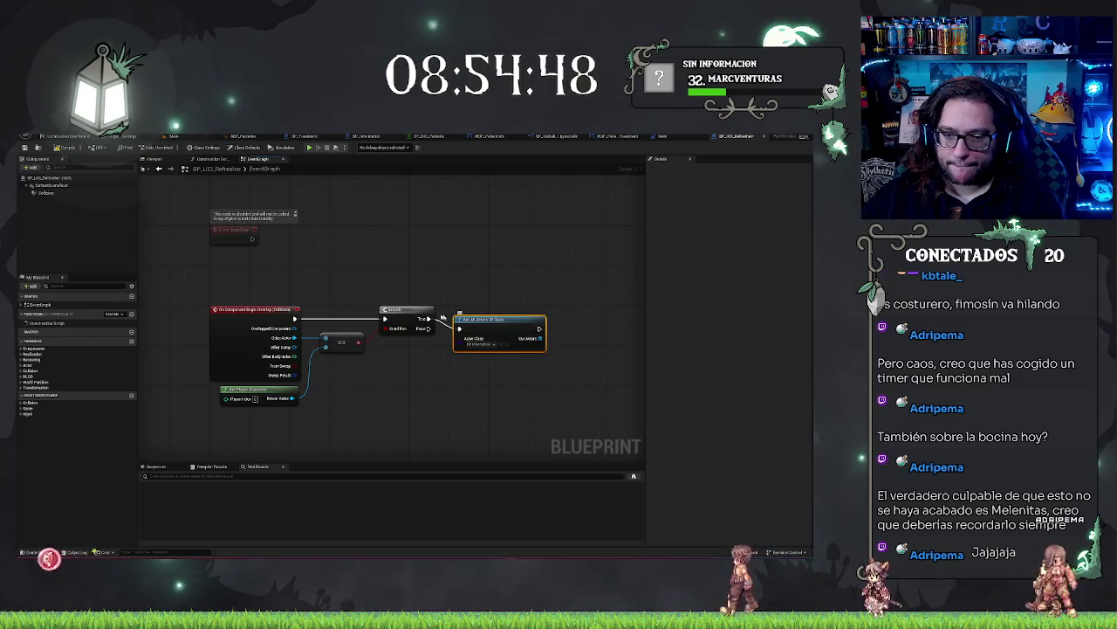
left_click_drag(503, 343, 503, 333)
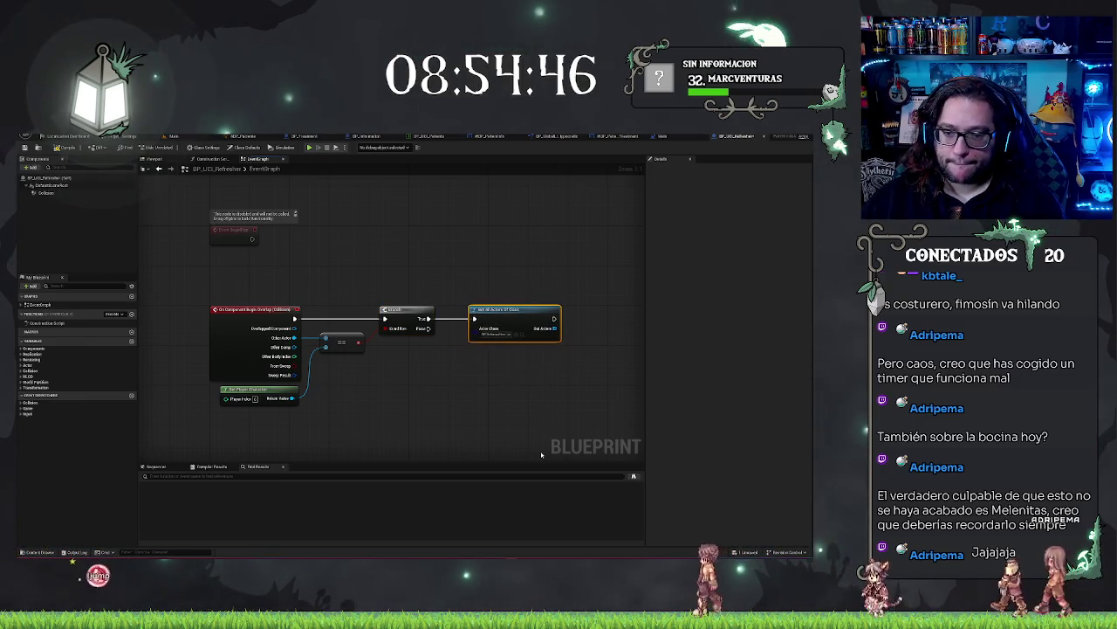
left_click(598, 262)
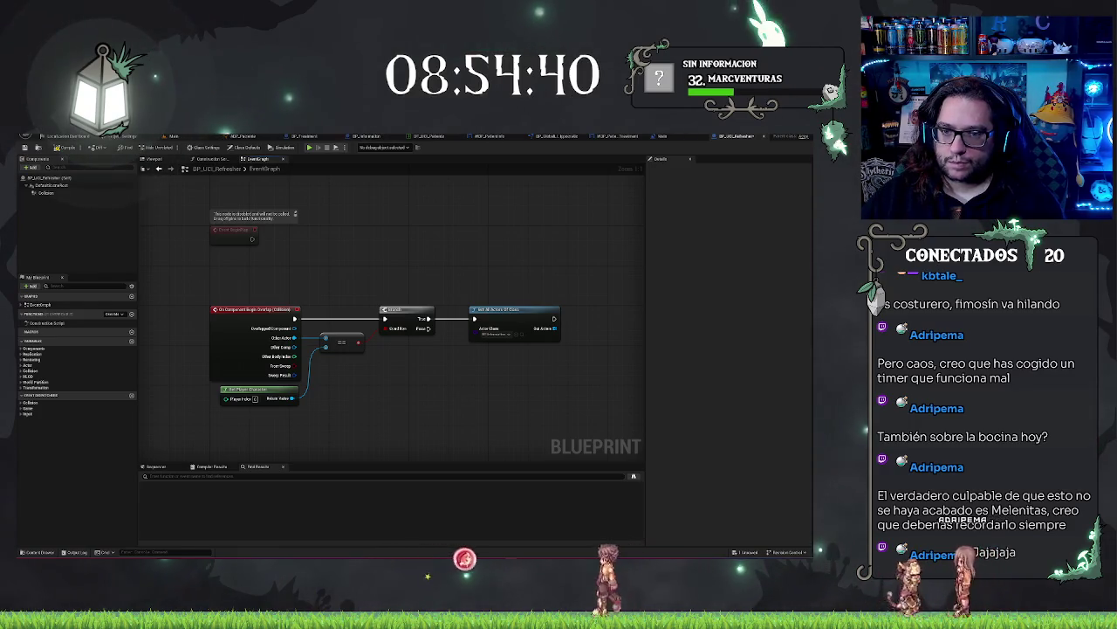
left_click_drag(601, 246, 529, 259)
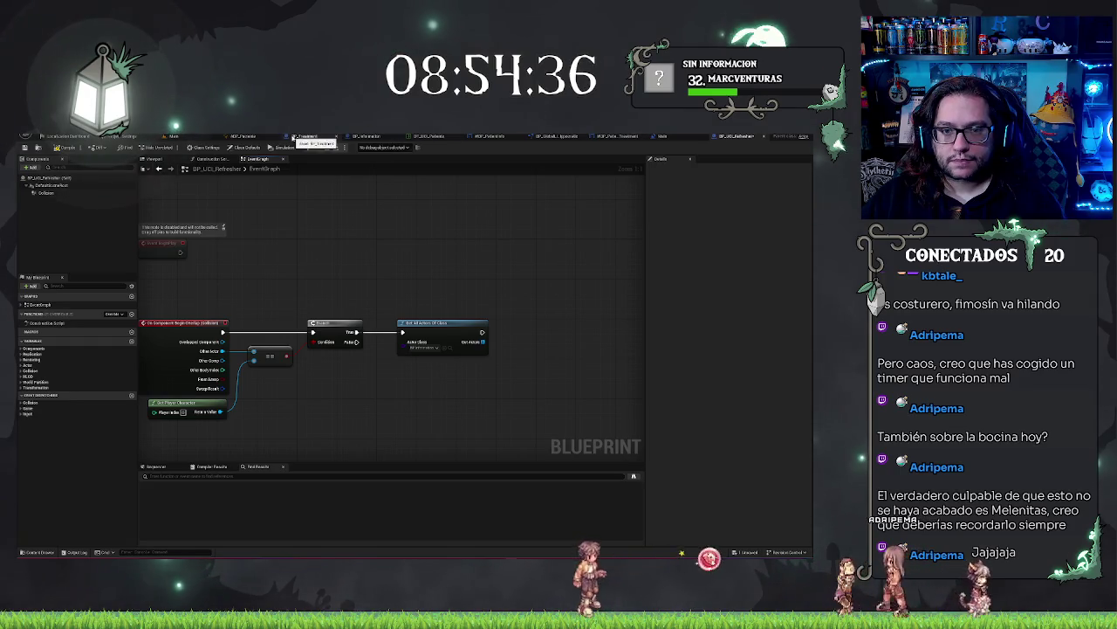
left_click(375, 138)
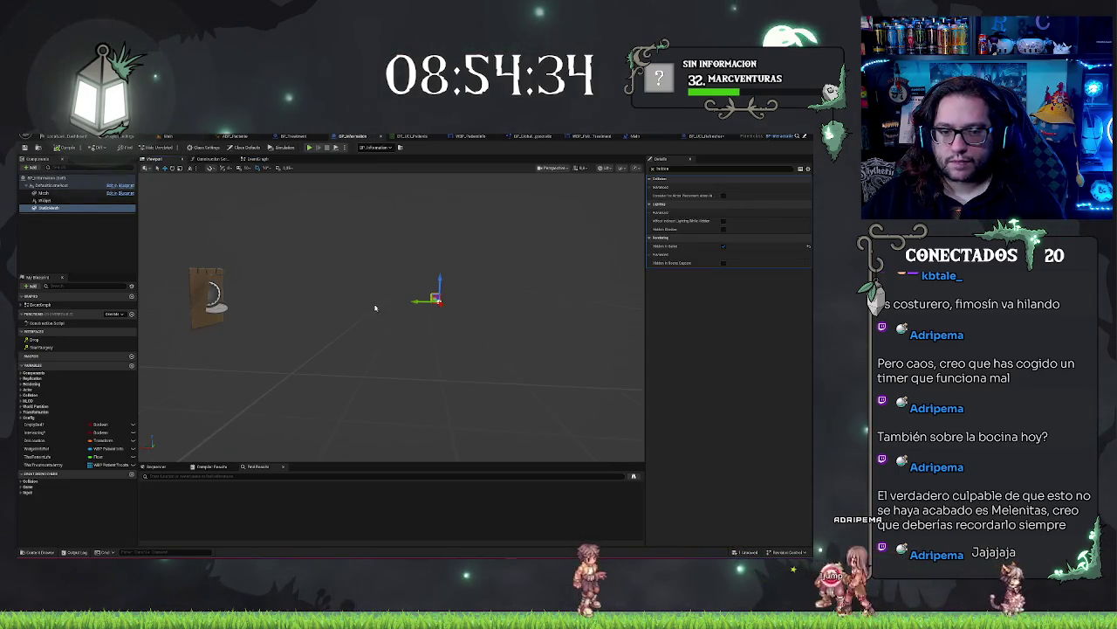
Step: Add a new custom event node to BP_Information's Event Graph via the 'addevent' search
left_click(254, 158)
scroll(448, 309, "down", 6)
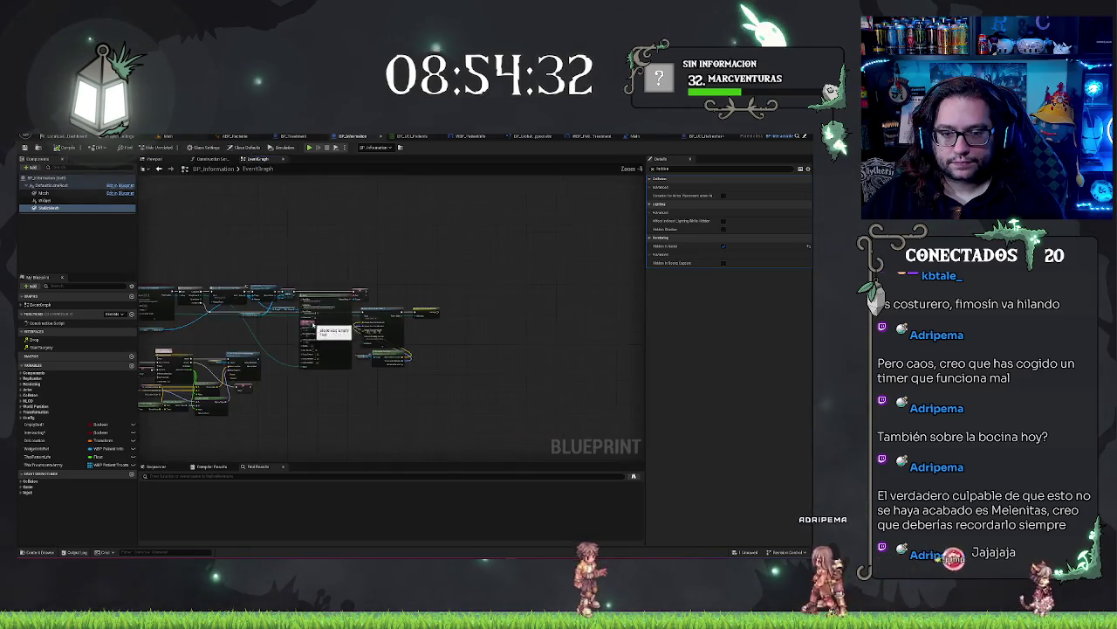
scroll(285, 266, "up", 5)
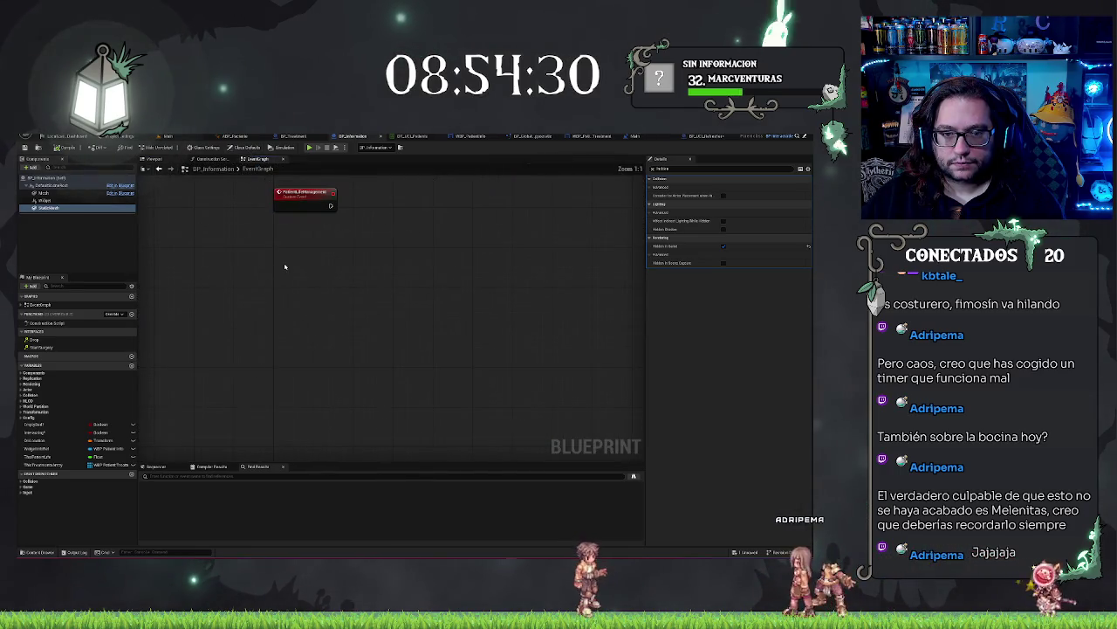
right_click(281, 315)
type("addevent")
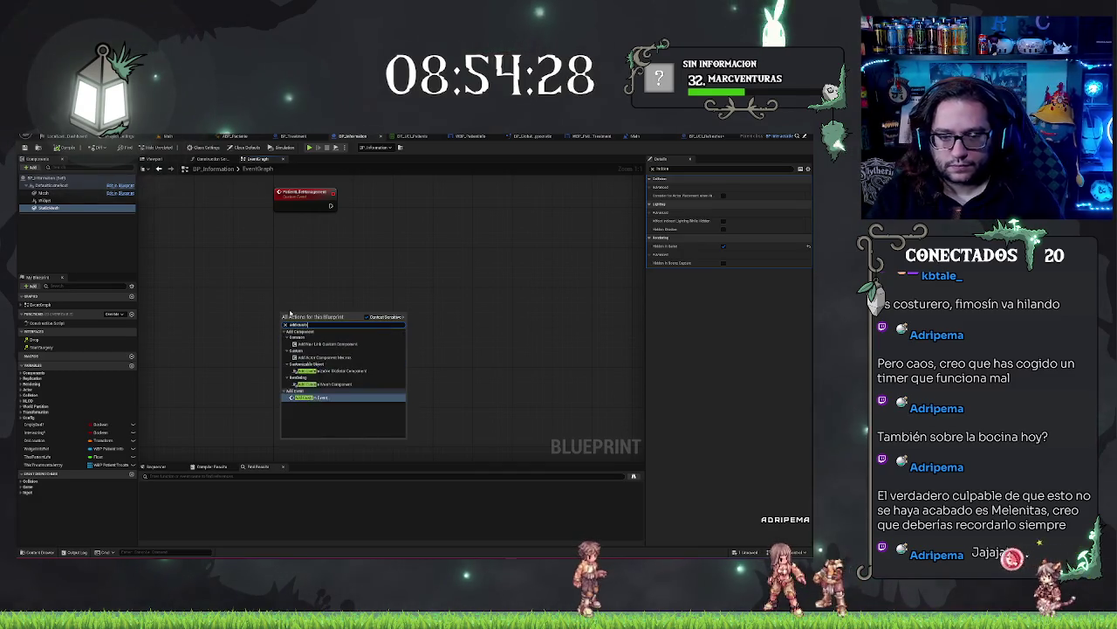
key("Return")
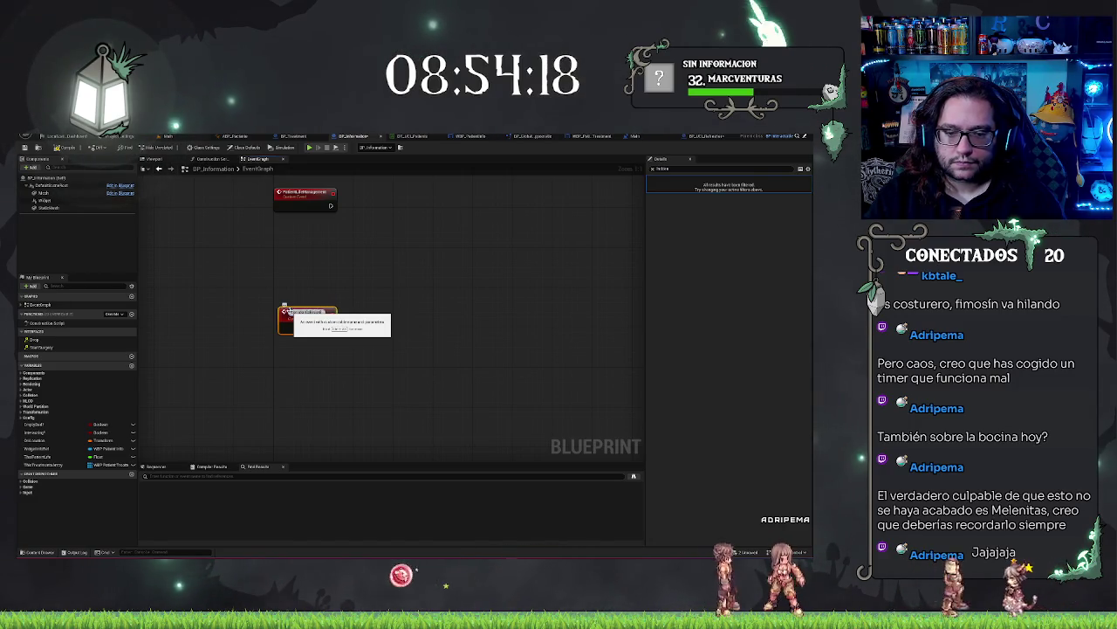
Step: Loop over Get All Actors' Out Actors with For Each Loop, calling BP_Information's custom event on each element
left_click(704, 137)
left_click_drag(481, 342, 511, 346)
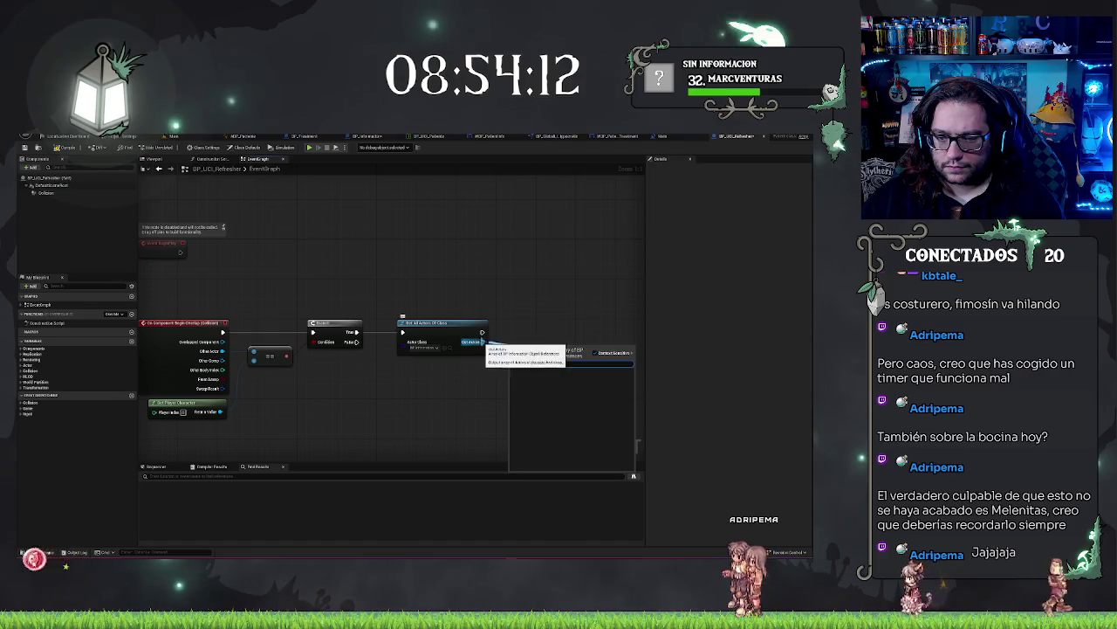
left_click_drag(482, 332, 507, 347)
type("obj")
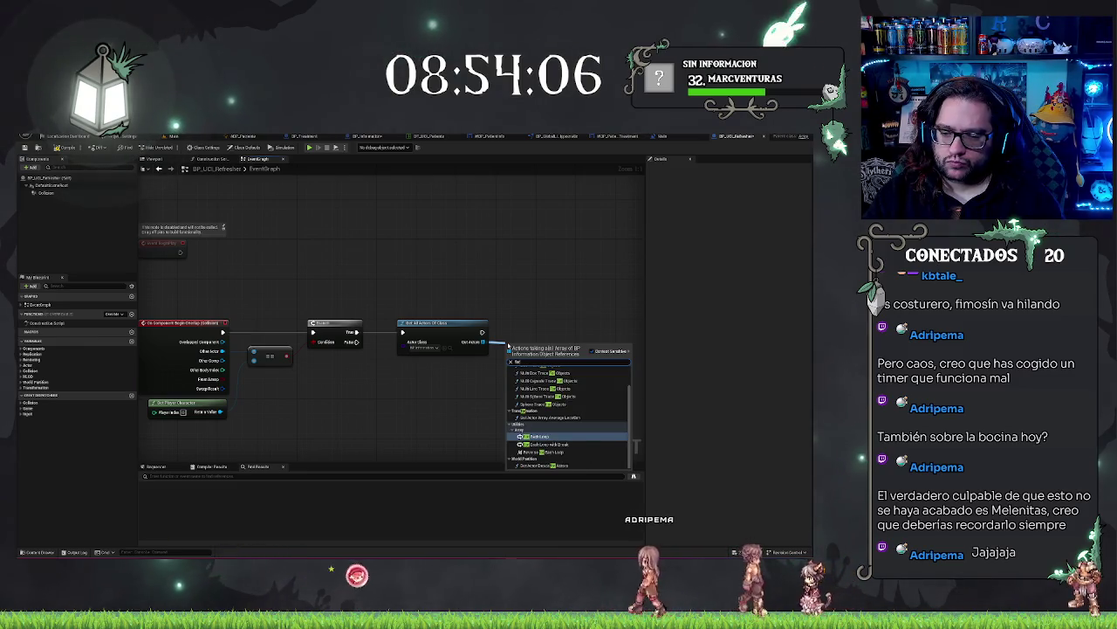
key("Return")
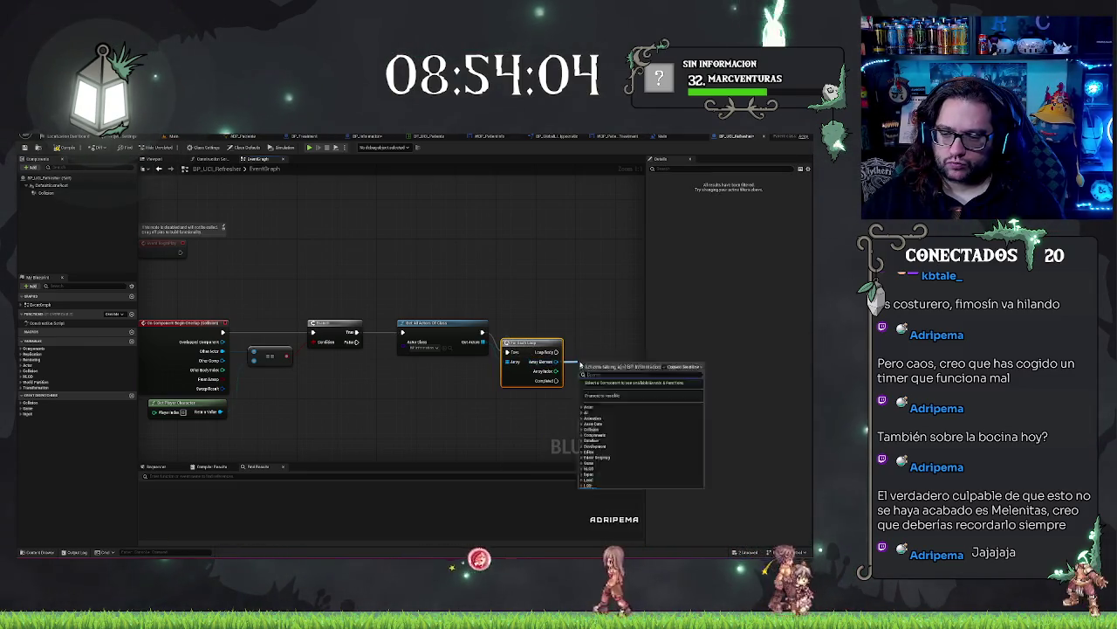
left_click_drag(558, 360, 581, 364)
key("Return")
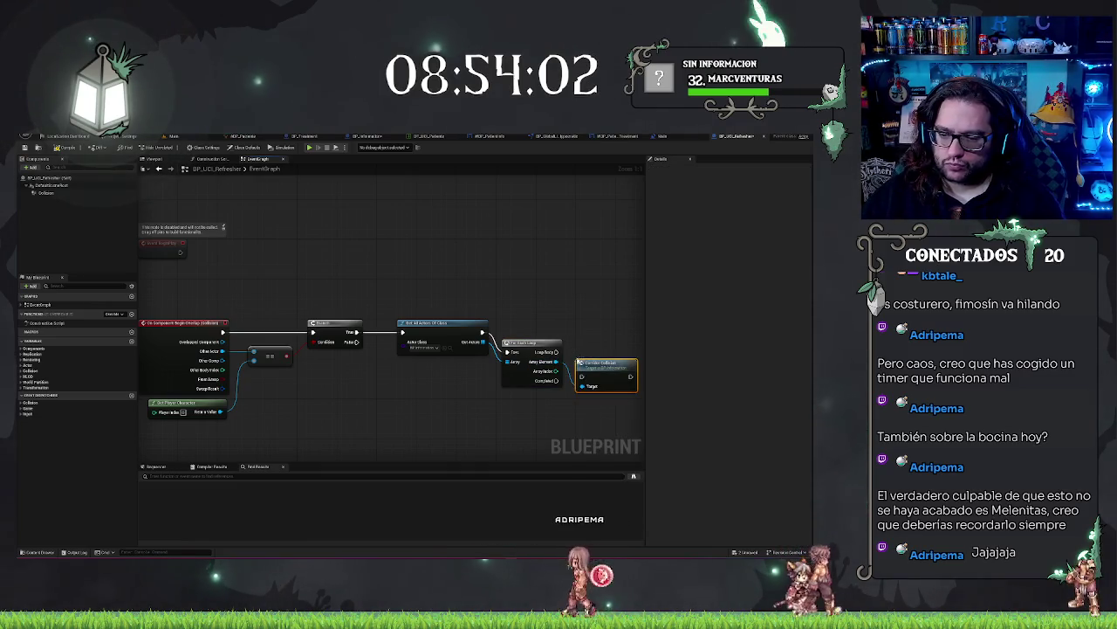
Step: Straighten the Get All Actors, For Each Loop and call nodes into one aligned row
left_click(552, 354)
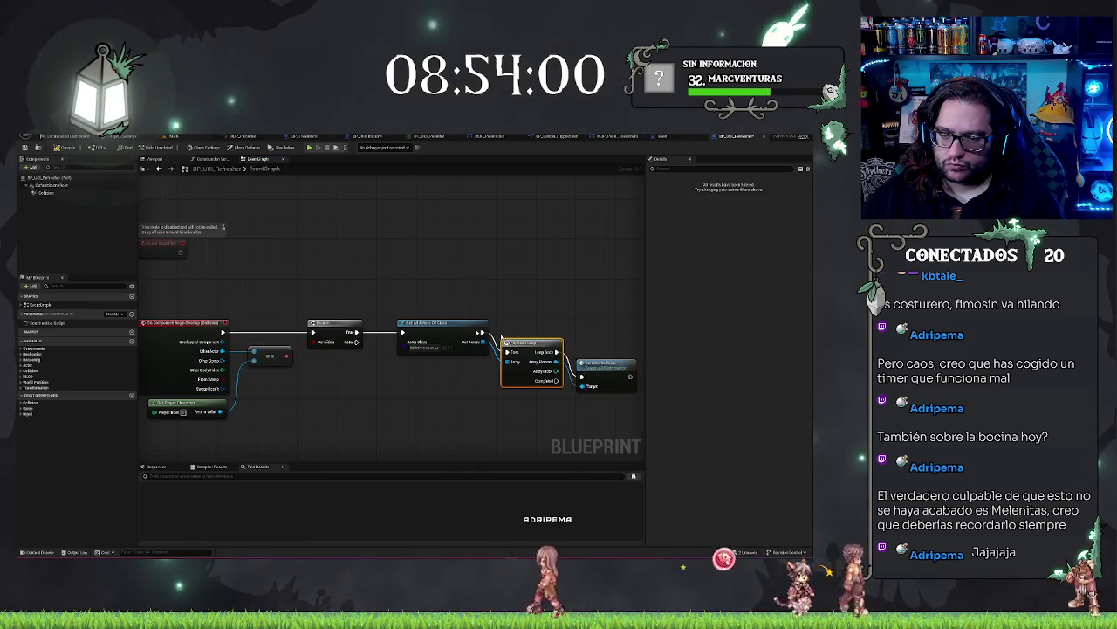
key("q")
left_click(602, 363)
key("q")
left_click(598, 276)
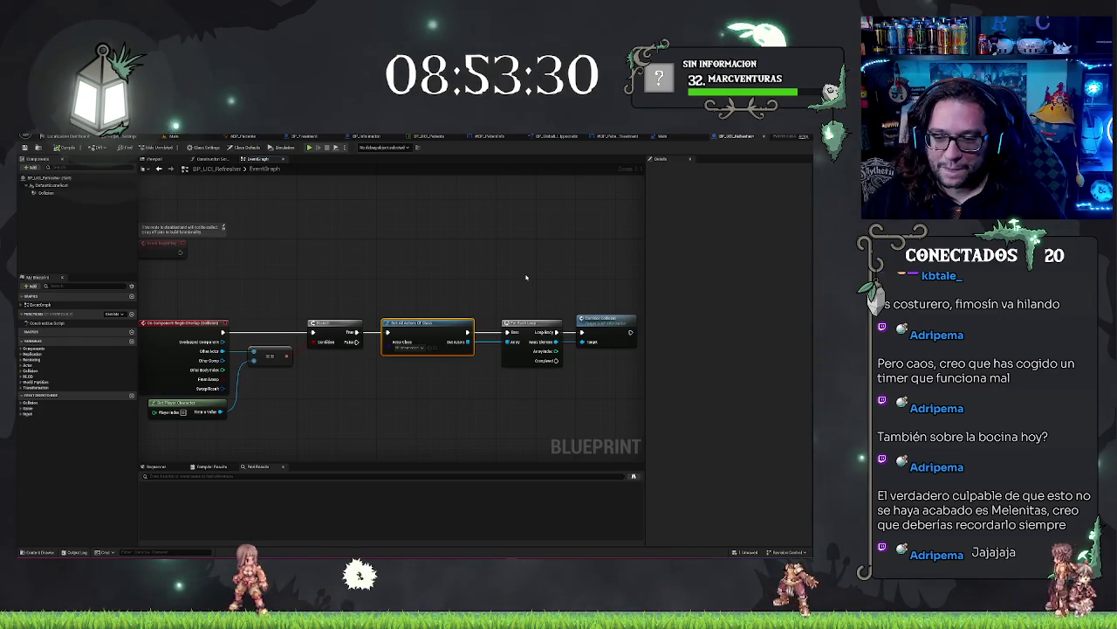
Step: Nudge the For Each Loop node left, then stretch the refresher's collision box wider in the Main level
left_click_drag(529, 351, 518, 351)
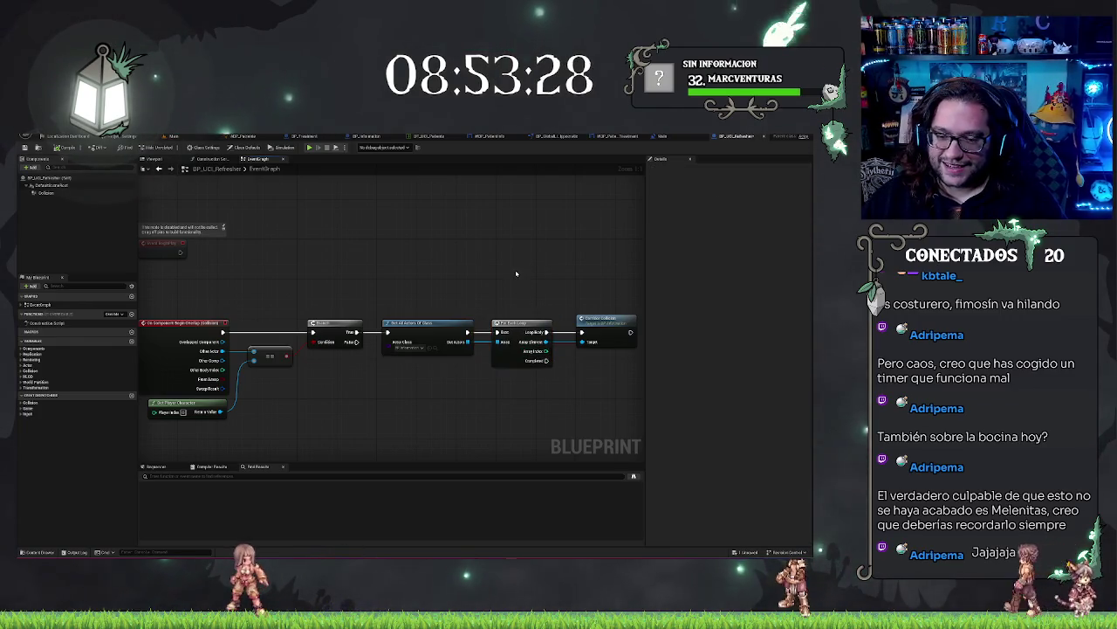
left_click_drag(477, 181, 510, 183)
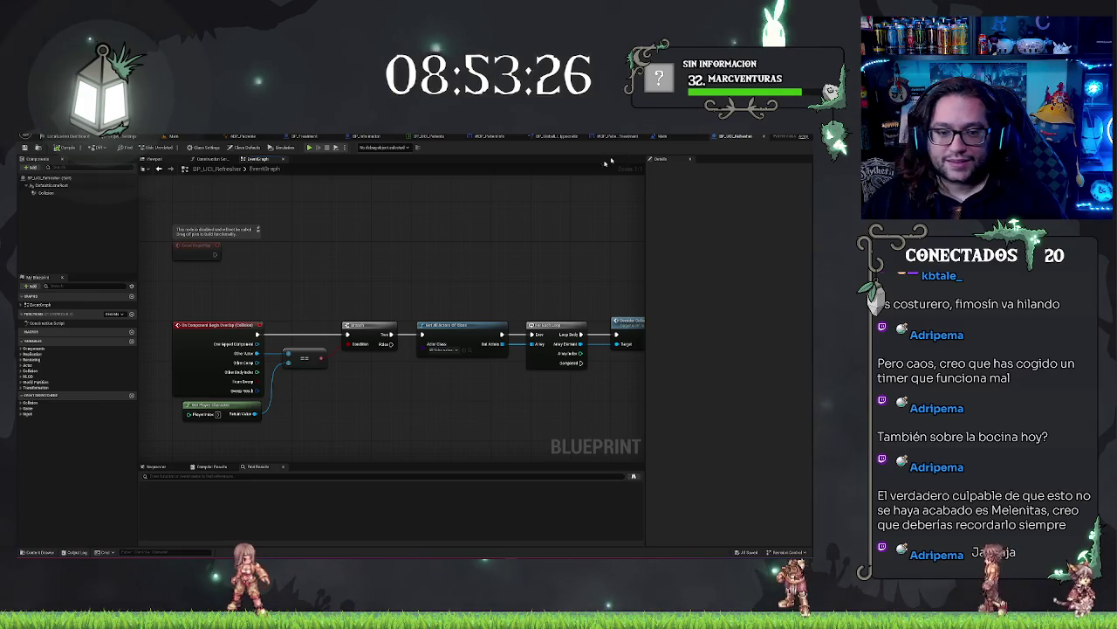
left_click(69, 193)
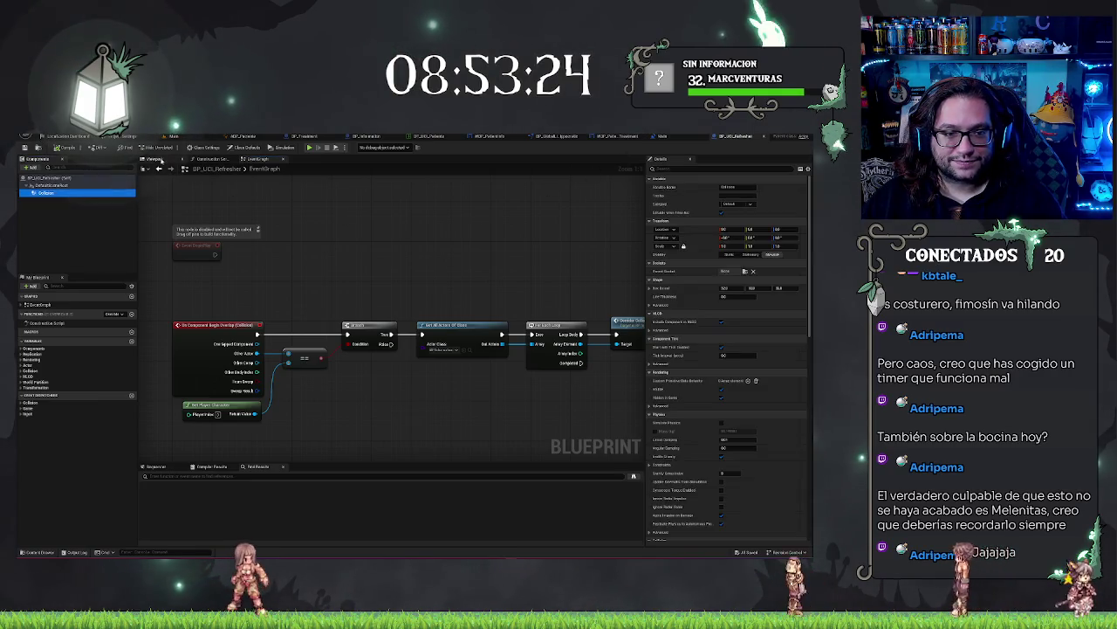
left_click(174, 137)
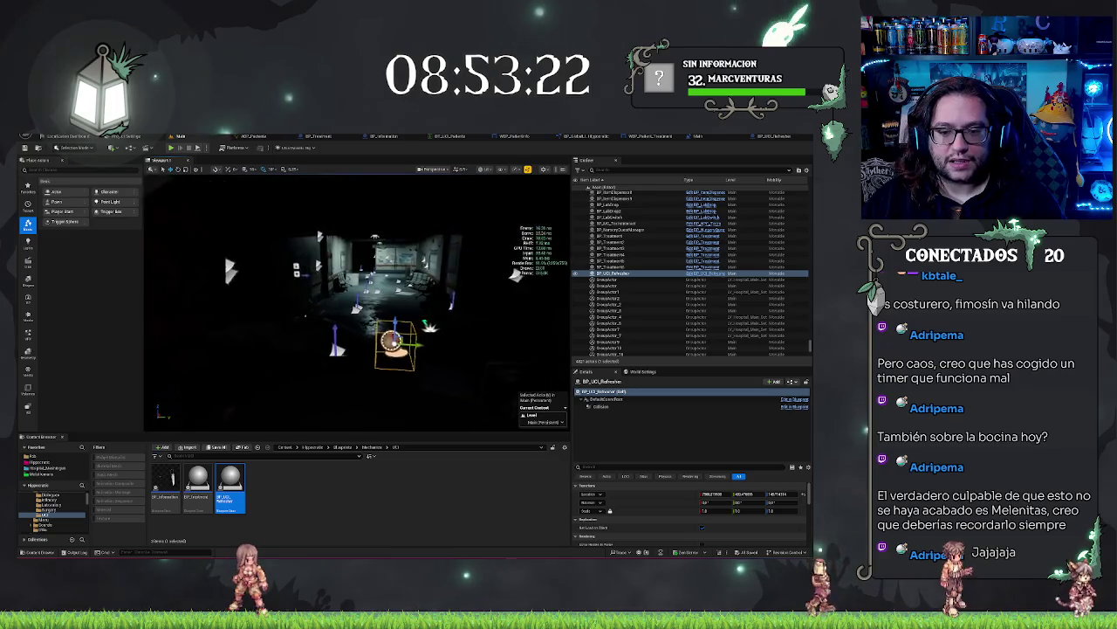
mouse_move(527, 270)
left_mouse_down()
mouse_move(568, 325)
mouse_move(524, 332)
left_mouse_up()
left_click(602, 406)
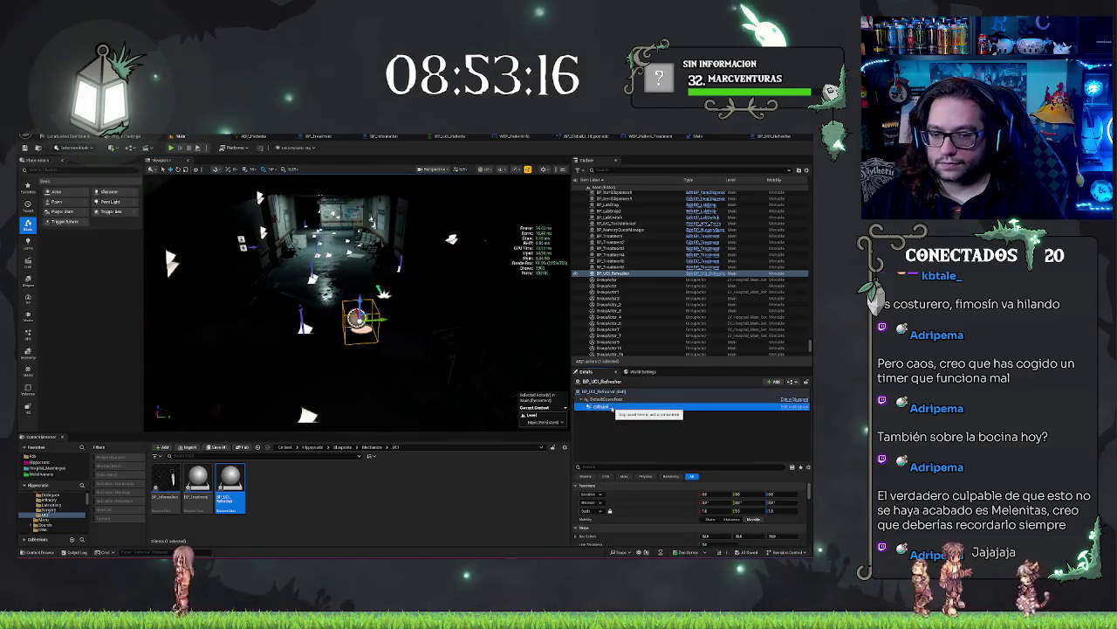
left_click(418, 326)
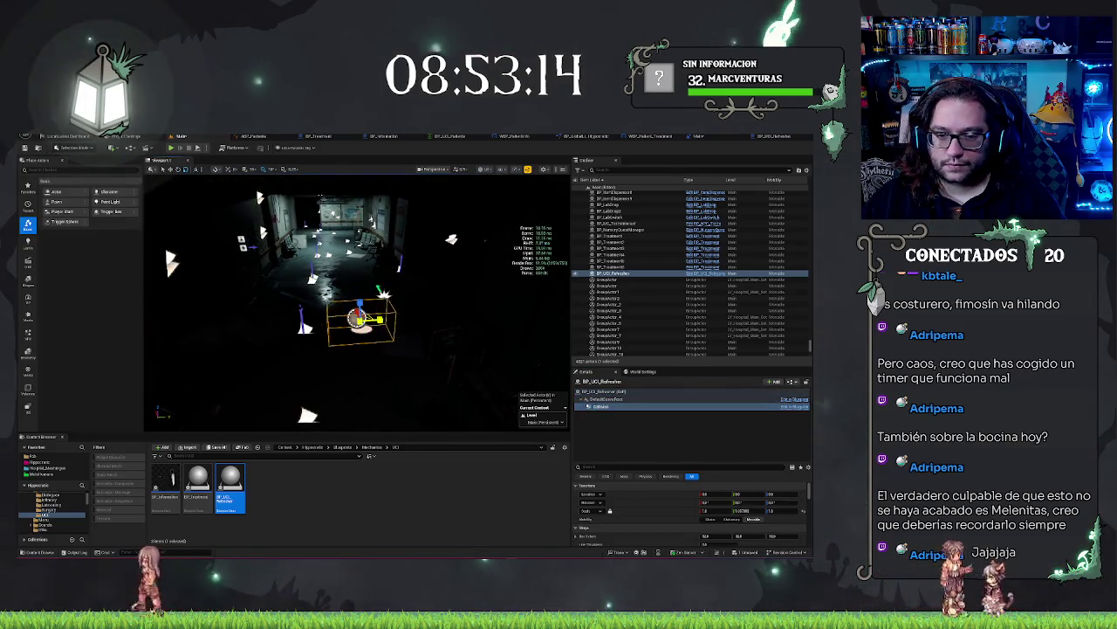
mouse_move(358, 314)
left_mouse_down()
mouse_move(353, 288)
mouse_move(357, 378)
mouse_move(384, 358)
left_mouse_up()
left_click(384, 136)
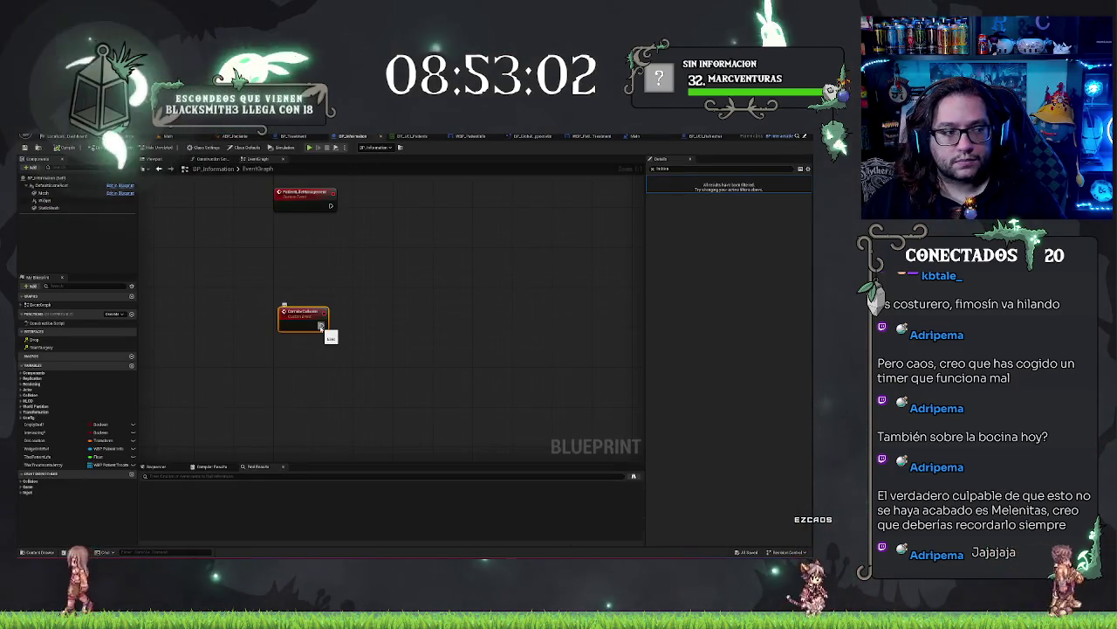
Step: Pull a wire from BP_Information's custom event, cancel the search menu, then drag in a variable setter node
left_click_drag(322, 325, 349, 329)
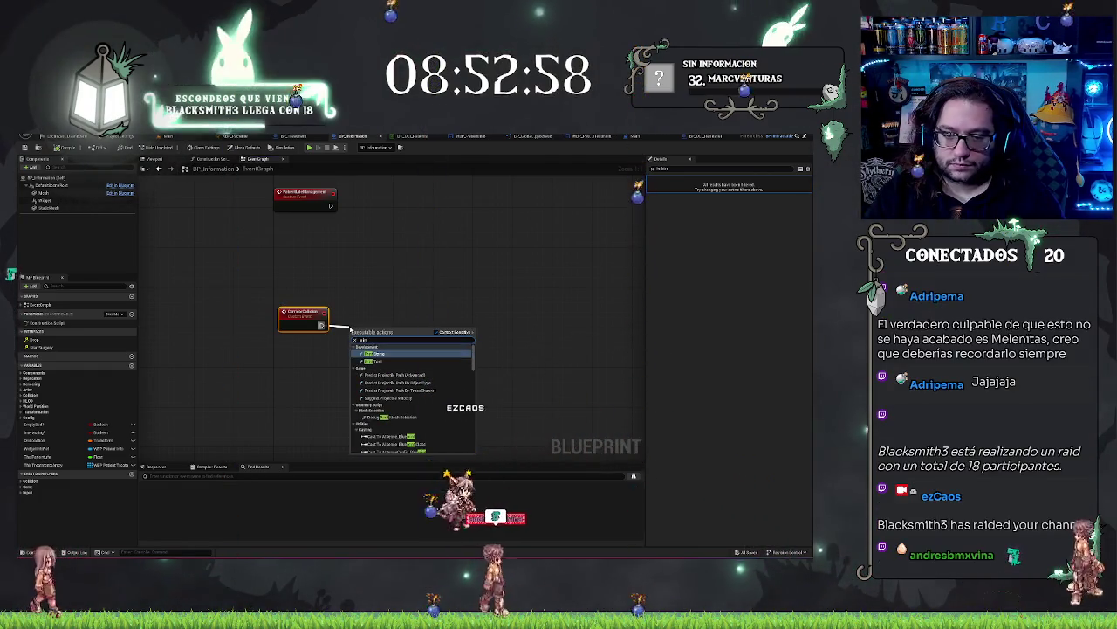
key("Escape")
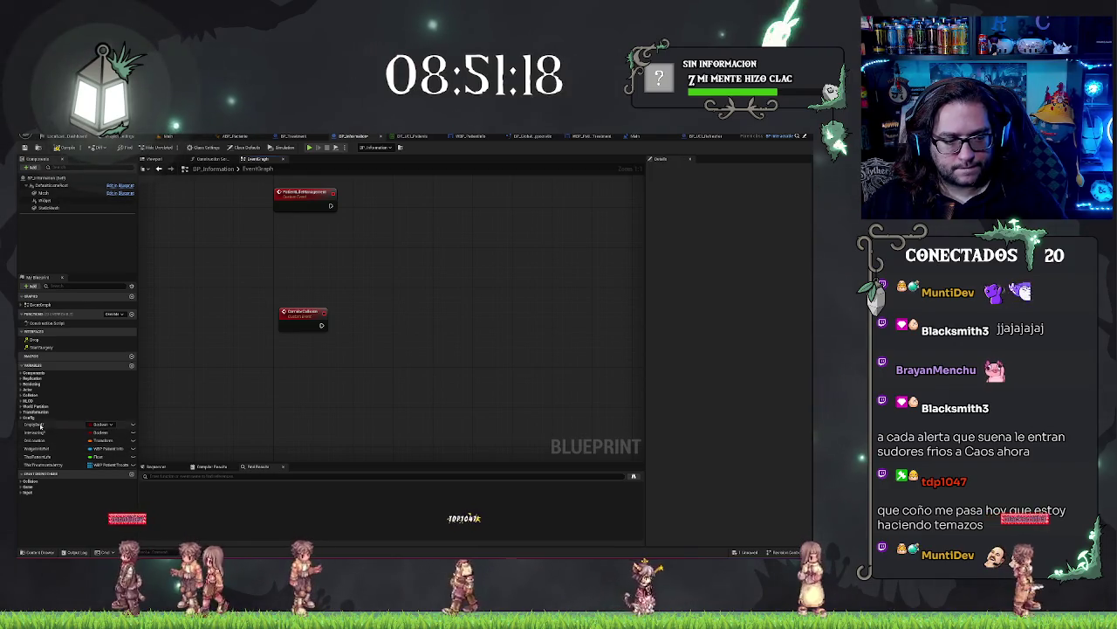
left_click_drag(108, 416, 319, 353)
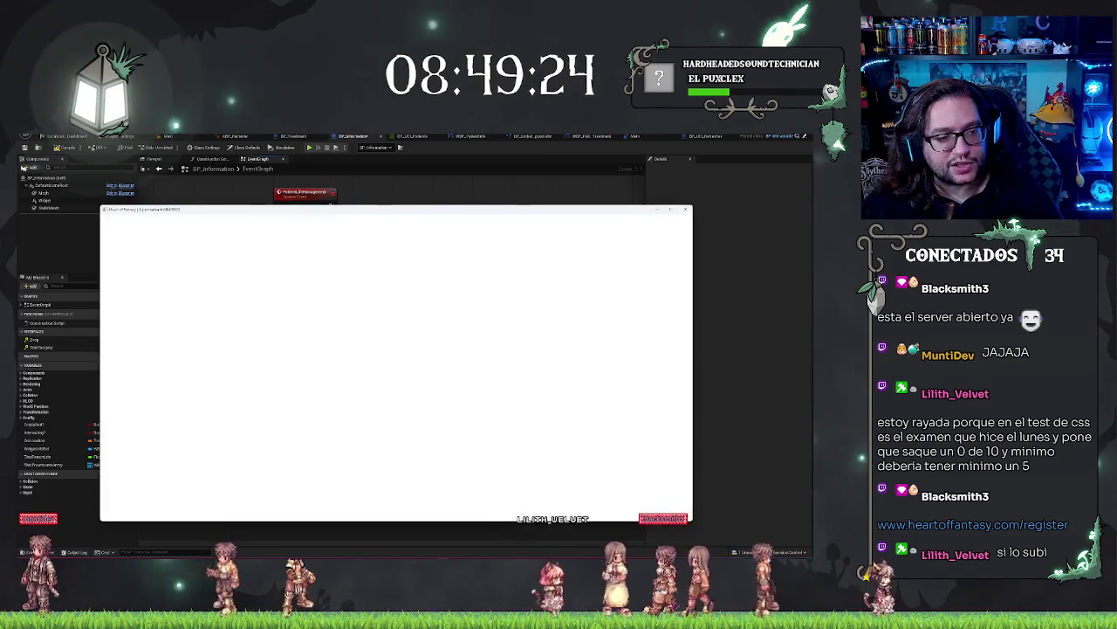
Step: Enter a trial username in the registration form, then replace it with another
left_click_drag(330, 210, 337, 168)
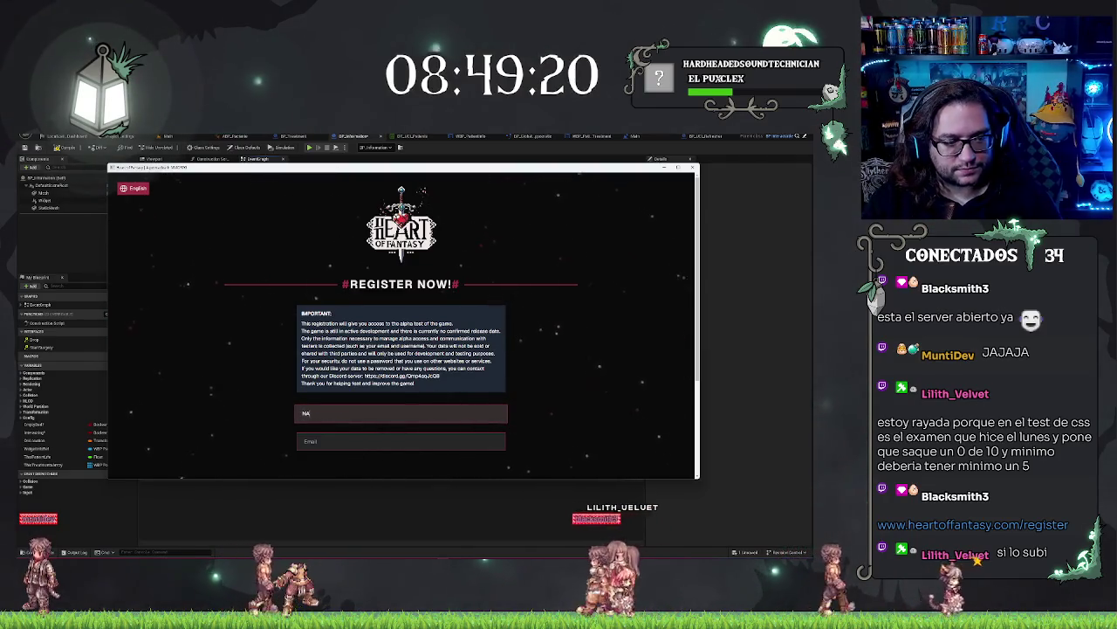
type("RCOGORDO")
scroll(437, 297, "down", 3)
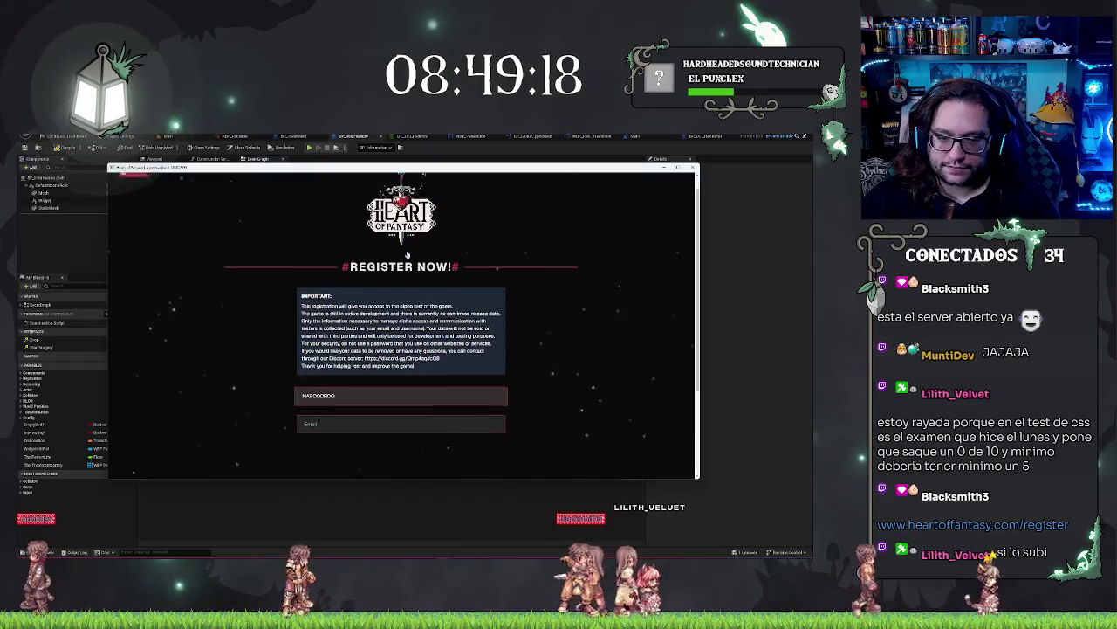
left_click(436, 297)
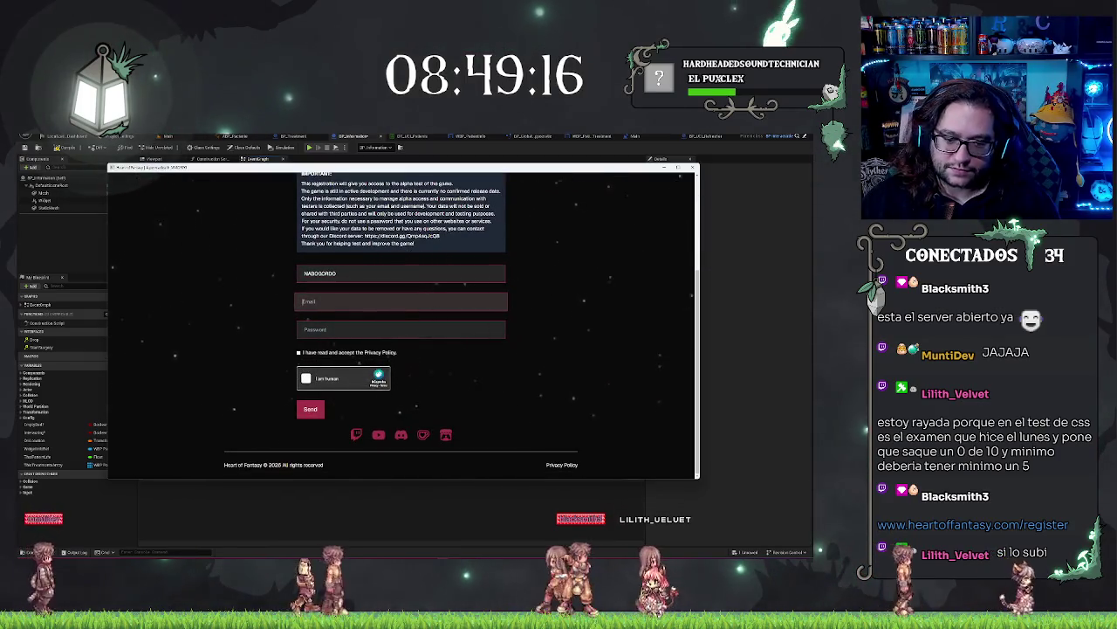
scroll(386, 389, "up", 3)
double_click(387, 395)
type("asdasd")
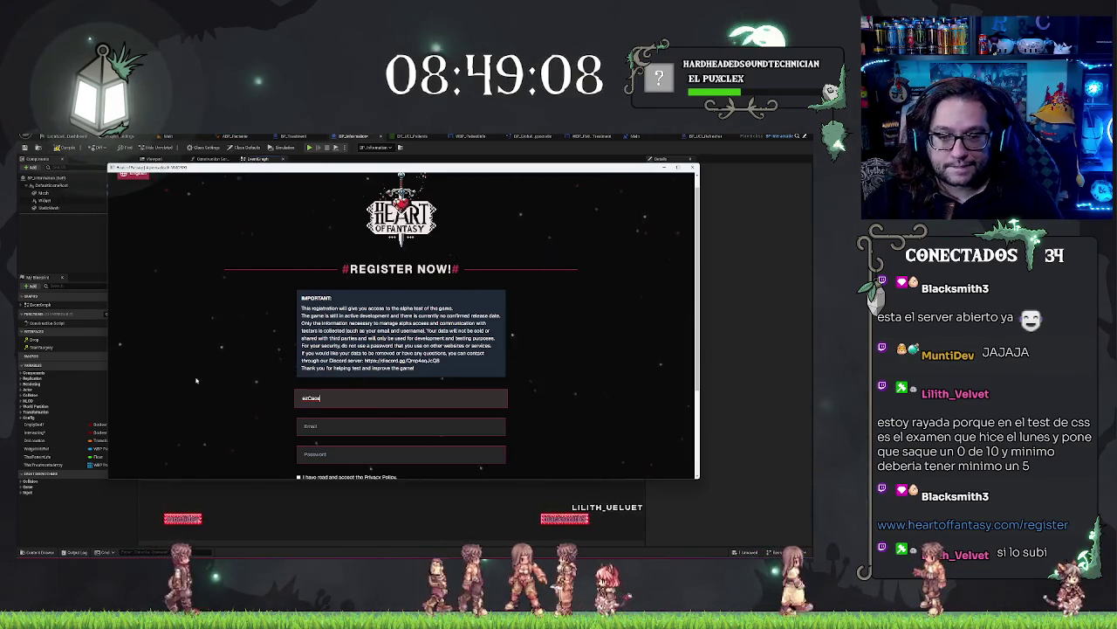
scroll(144, 199, "up", 1)
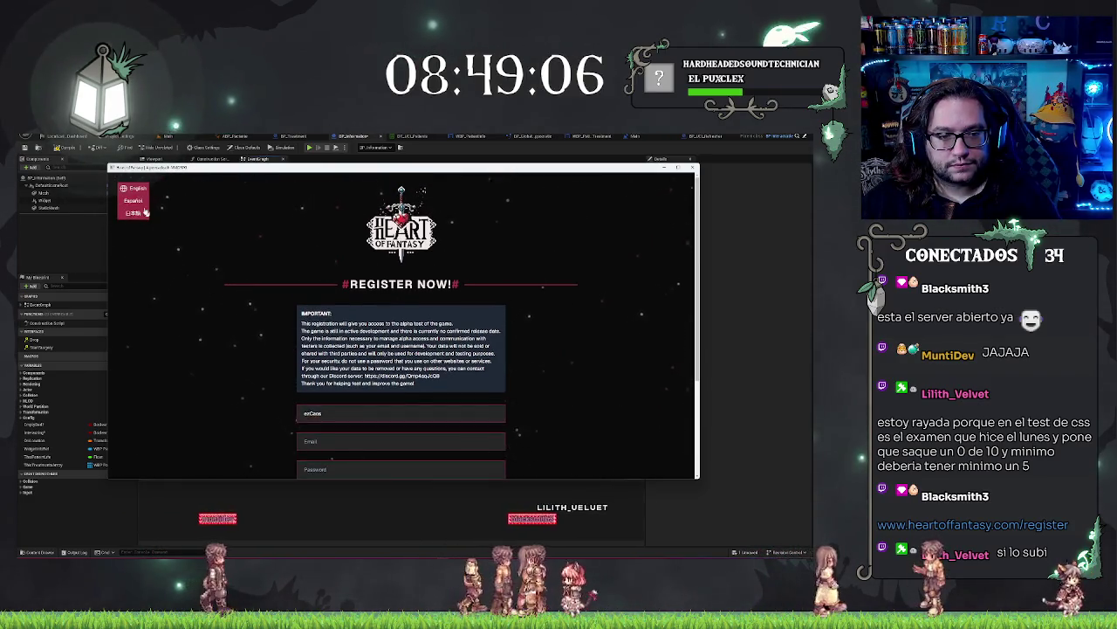
Step: Switch the page to Español and solve the two hCaptcha line-crossing puzzles
left_click(137, 189)
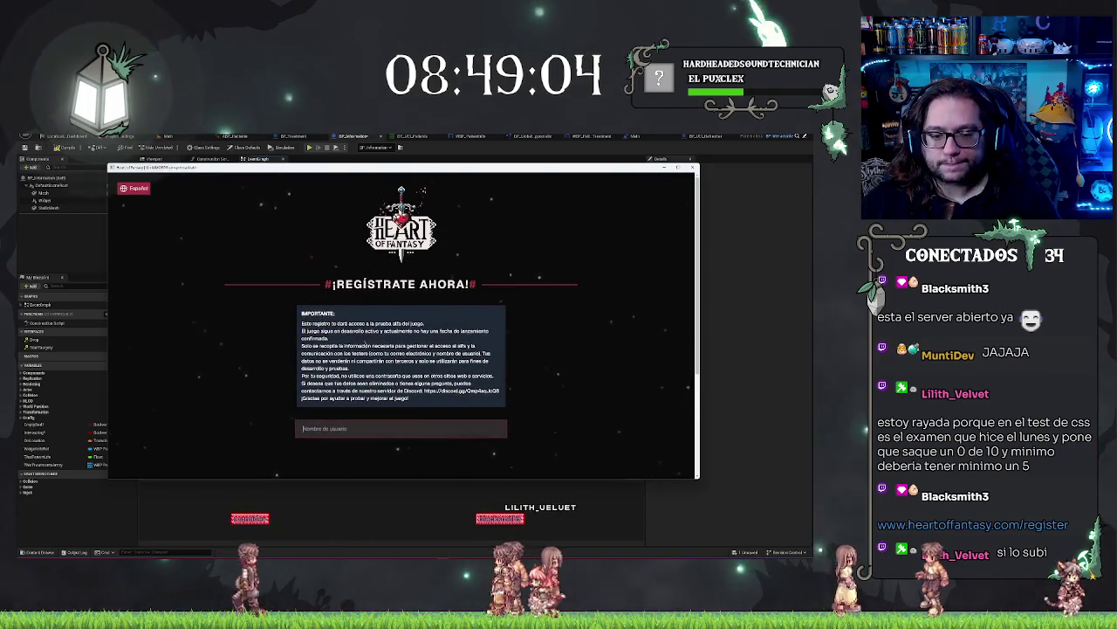
scroll(343, 399, "down", 3)
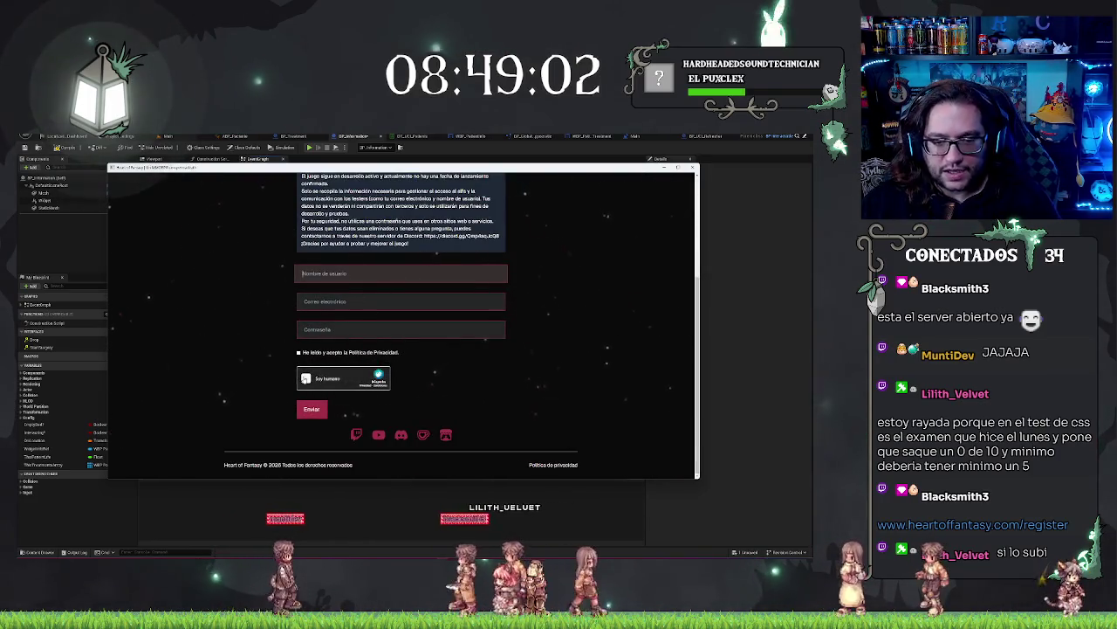
left_click(306, 378)
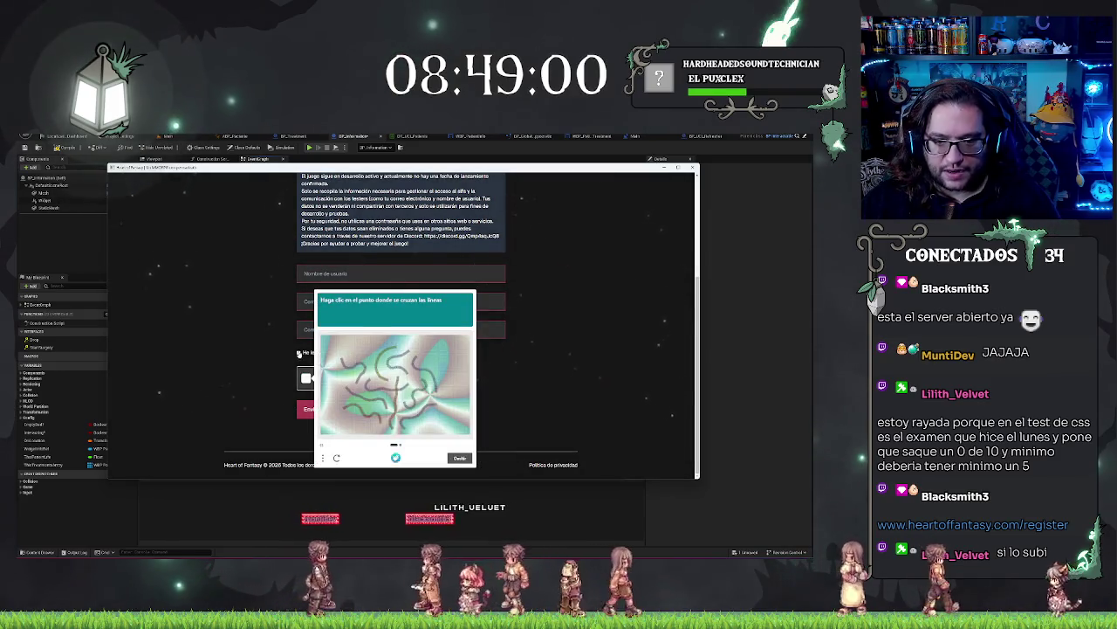
left_click(396, 392)
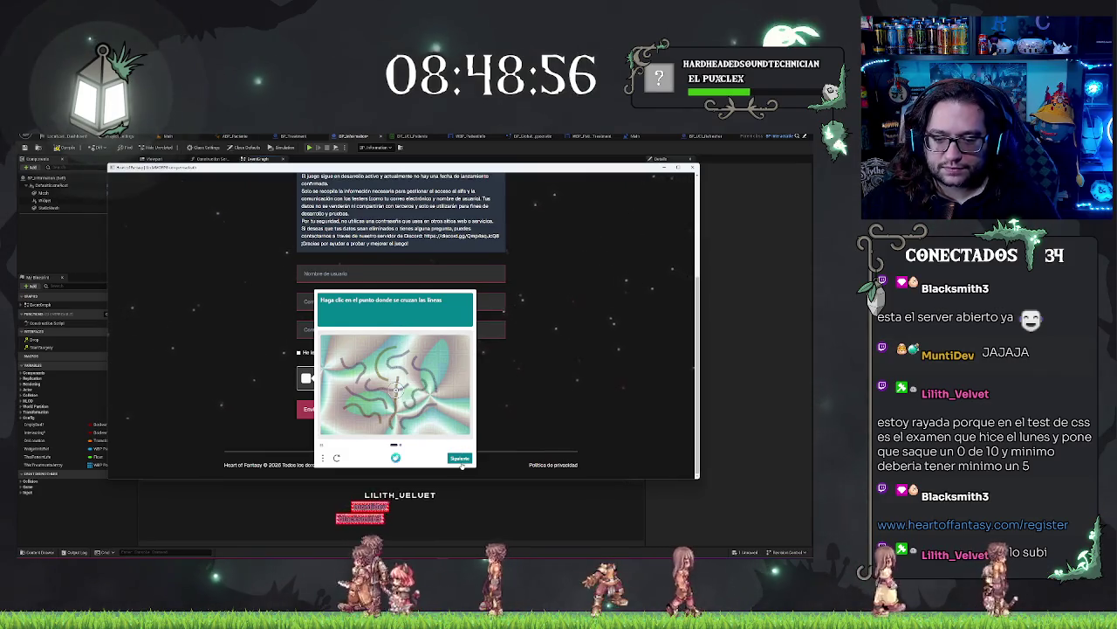
left_click(460, 459)
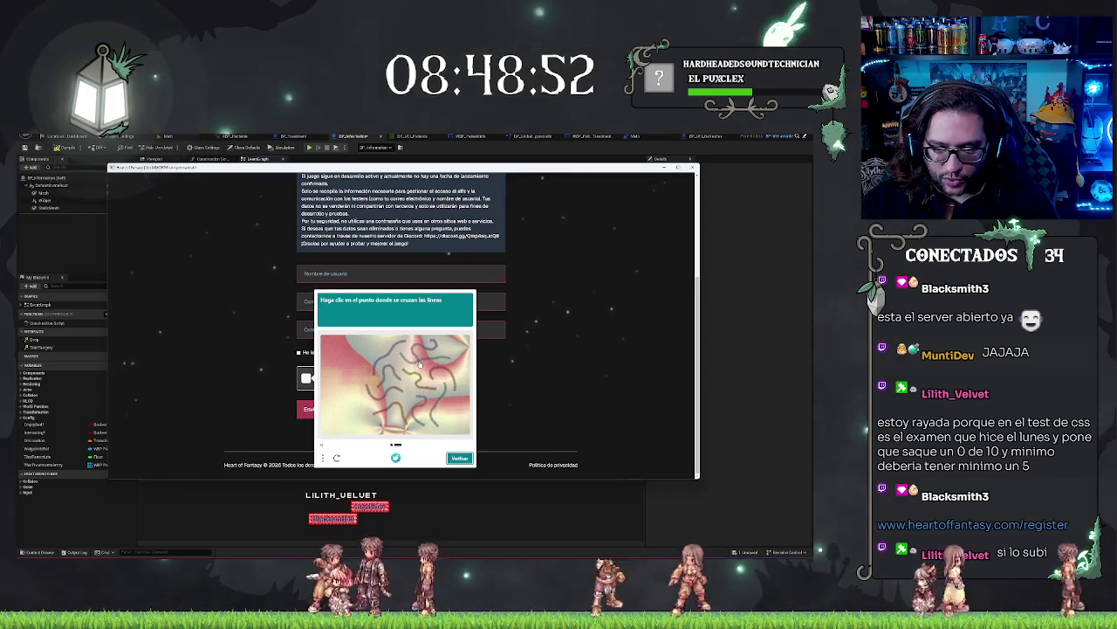
left_click(420, 360)
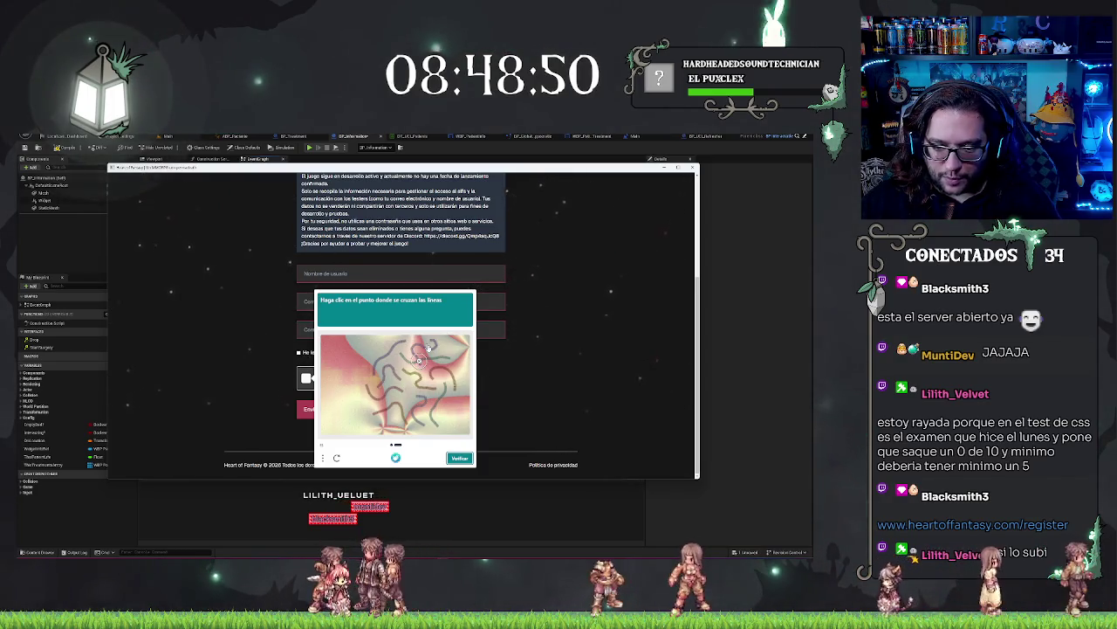
left_click(459, 457)
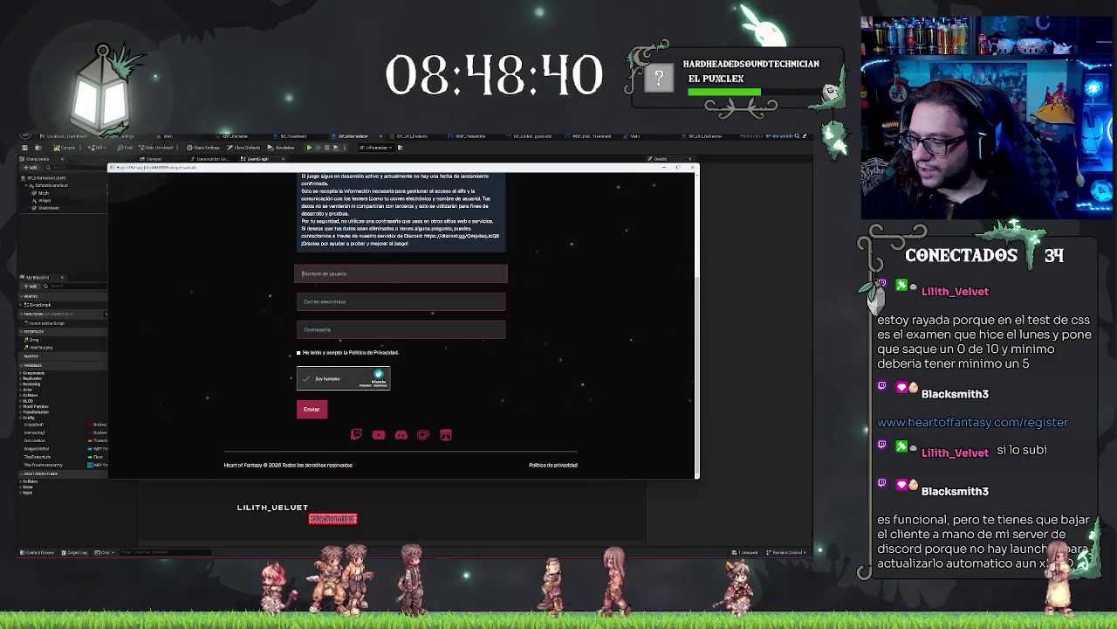
Step: Enter the username, e-mail and password, accept the privacy policy, submit via Enviar, then close the window
left_click(434, 279)
type("ezCaos")
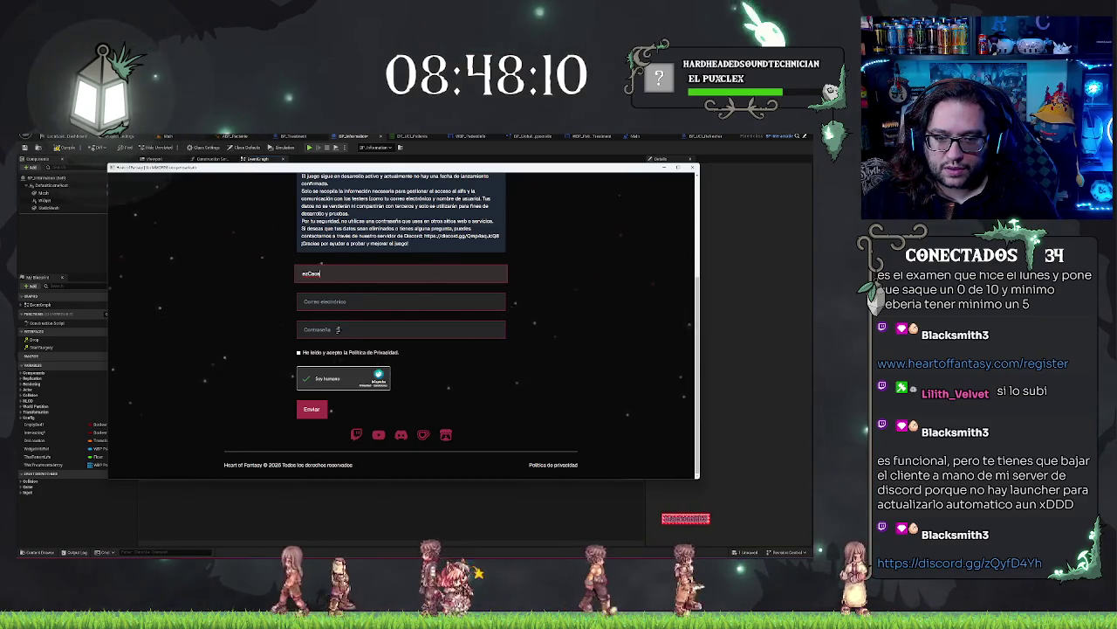
key("Tab")
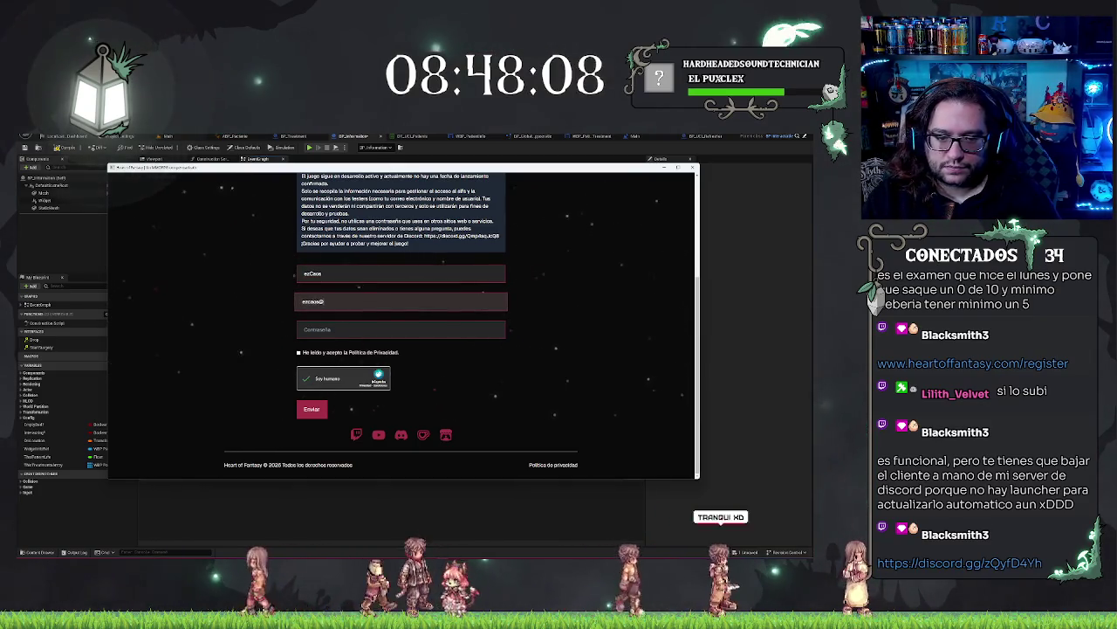
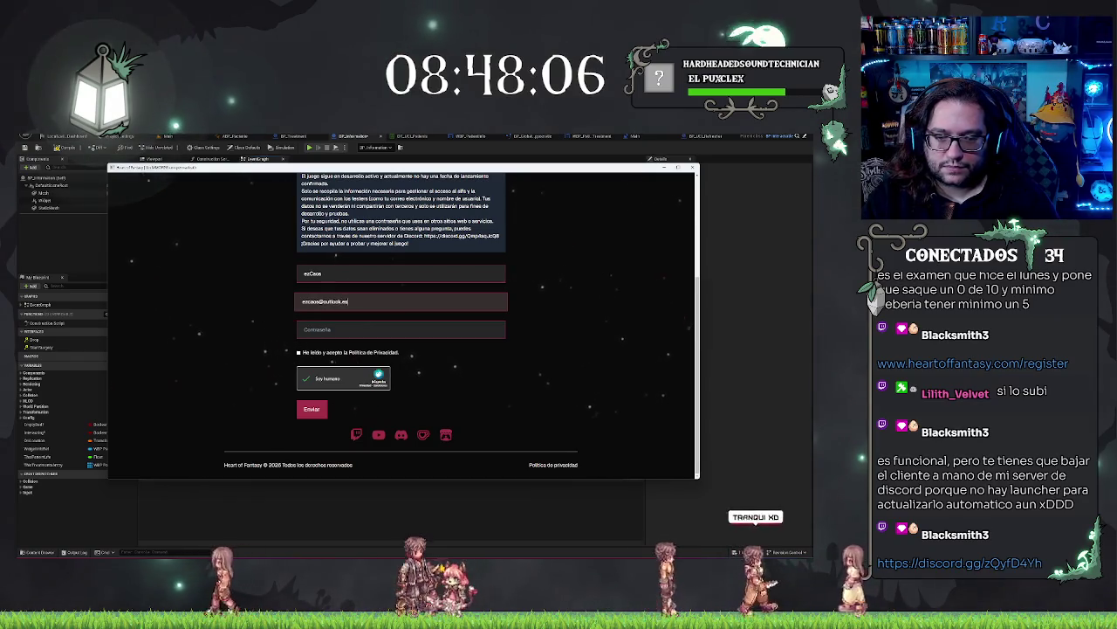
left_click(401, 329)
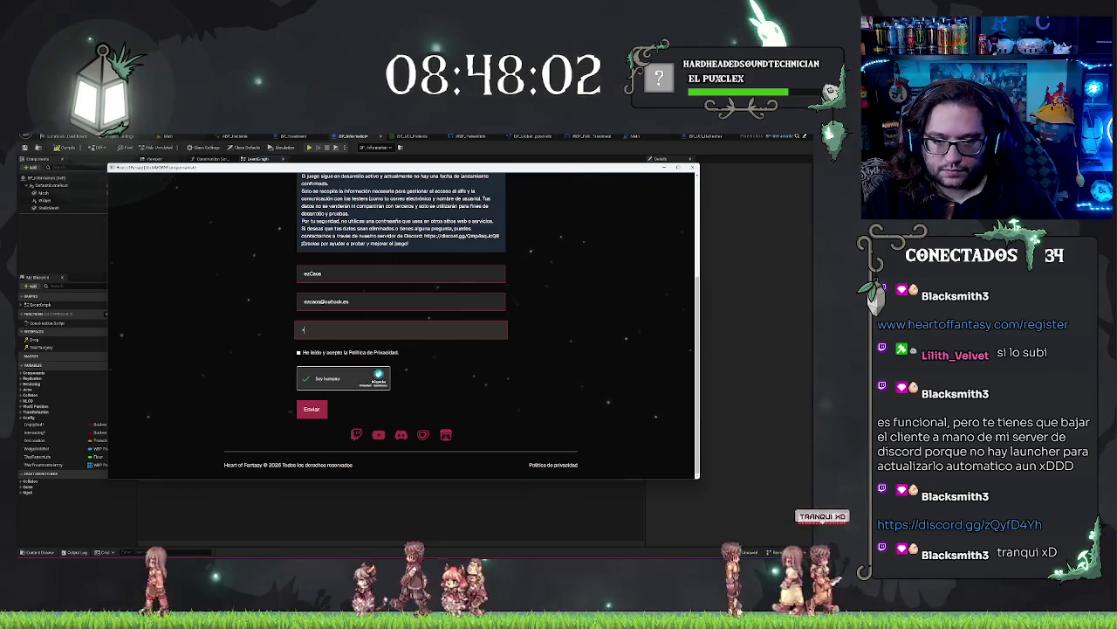
type("******")
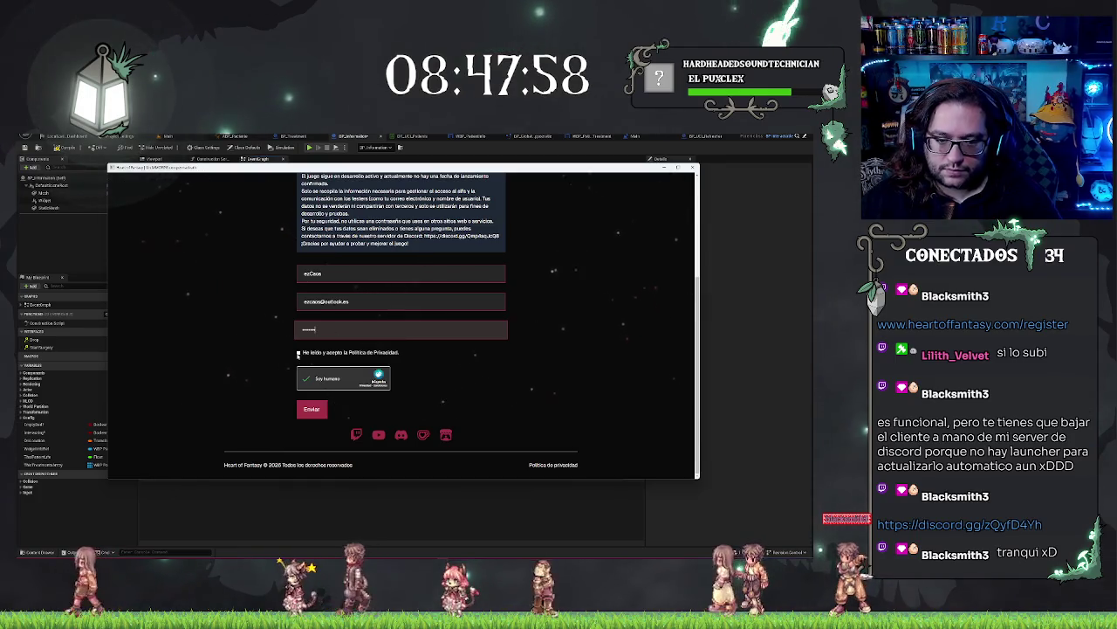
left_click(299, 353)
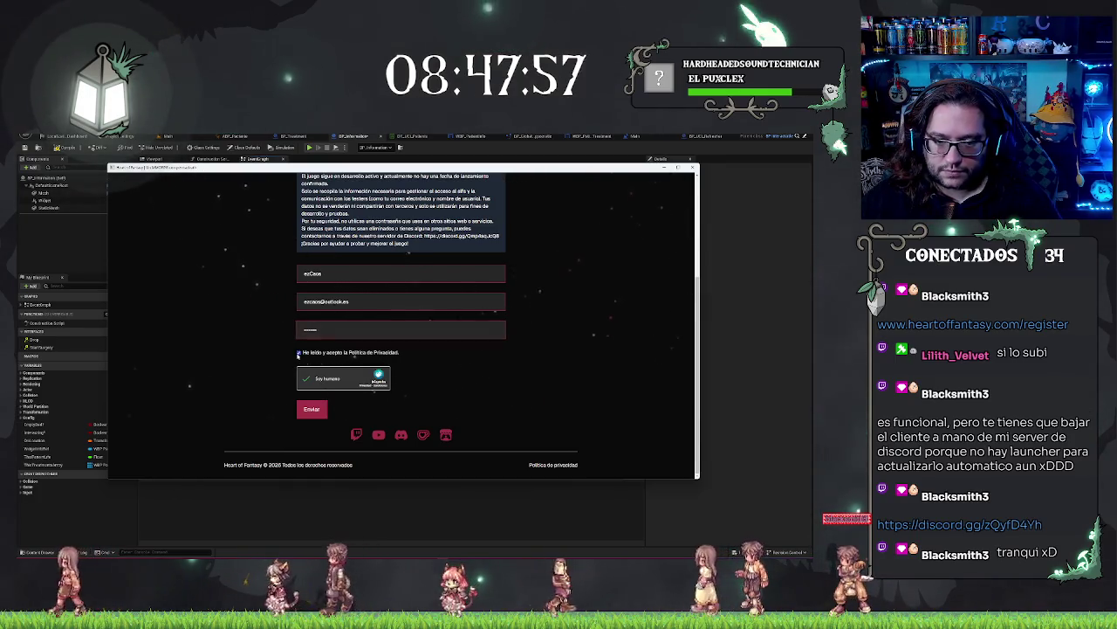
left_click(322, 412)
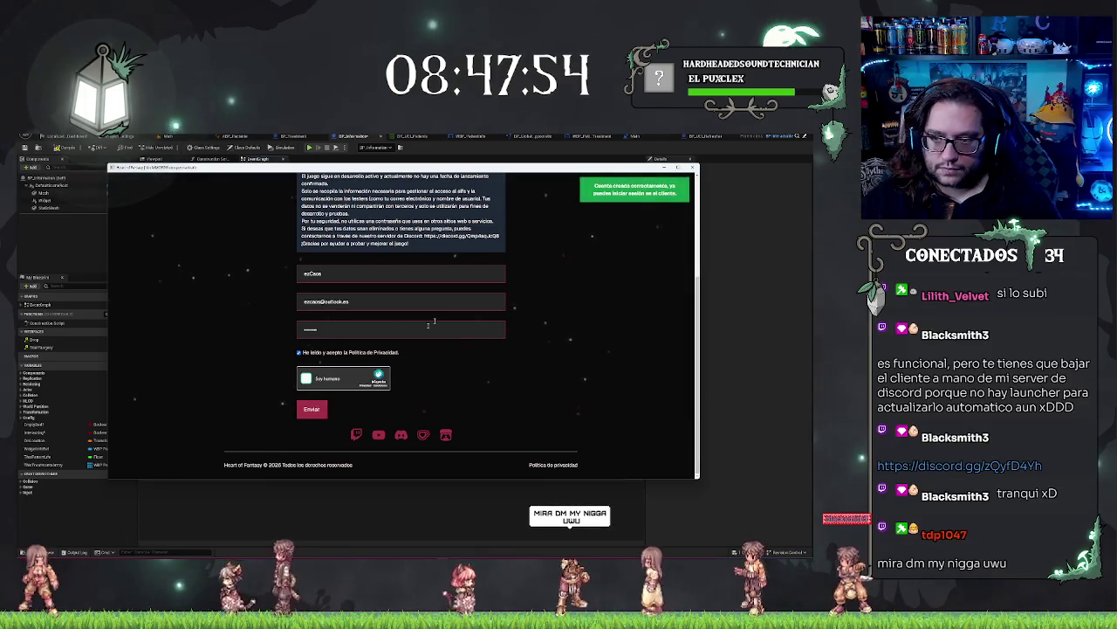
scroll(455, 194, "up", 3)
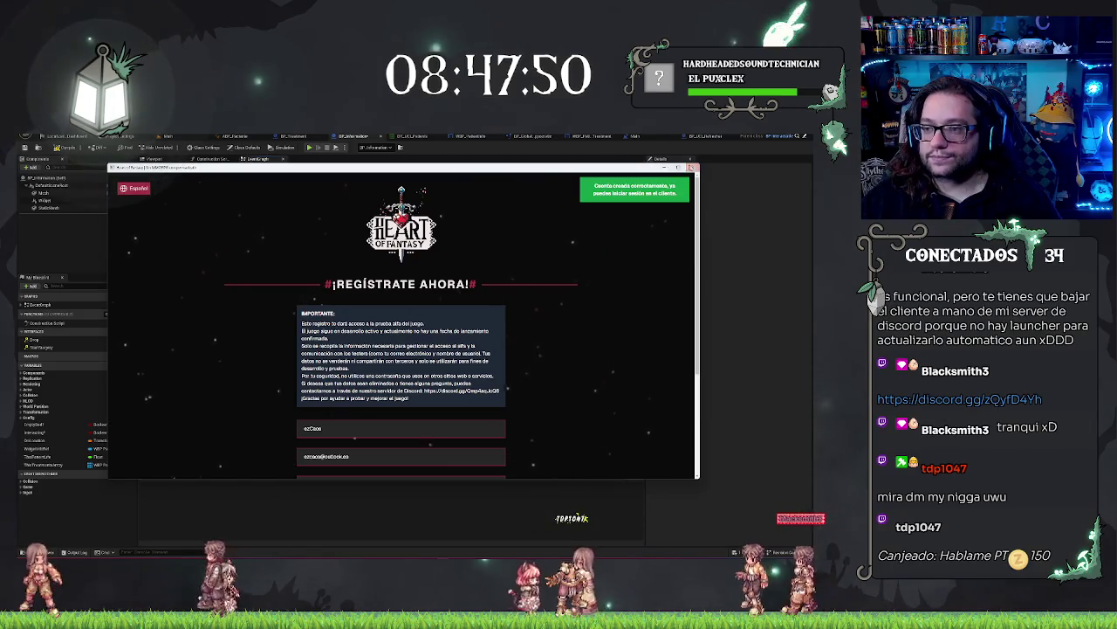
key("Escape")
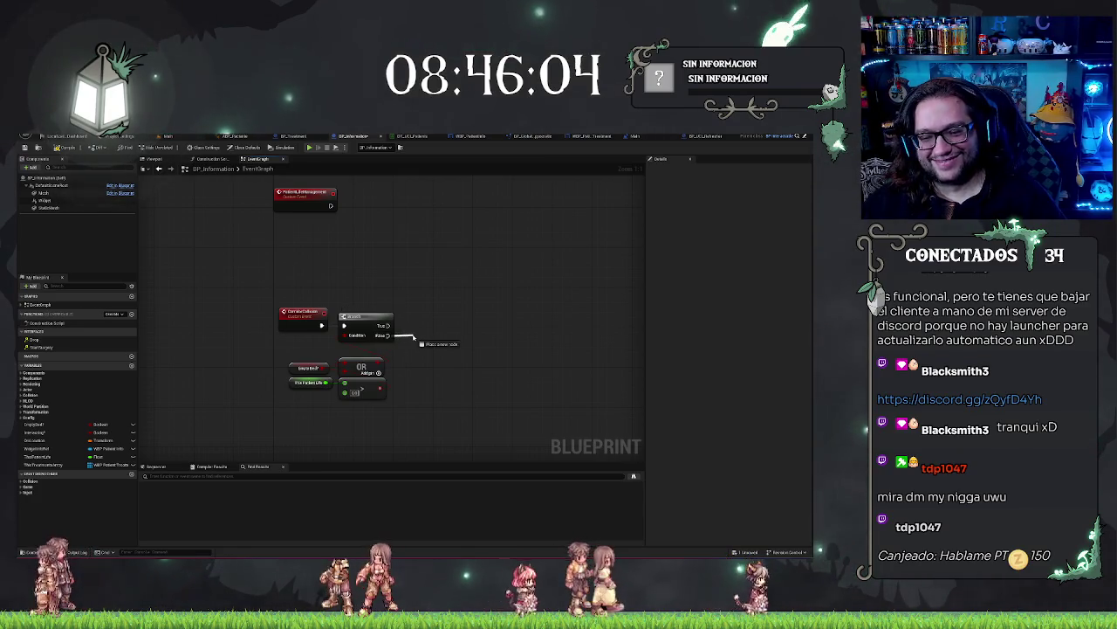
left_click_drag(414, 336, 414, 338)
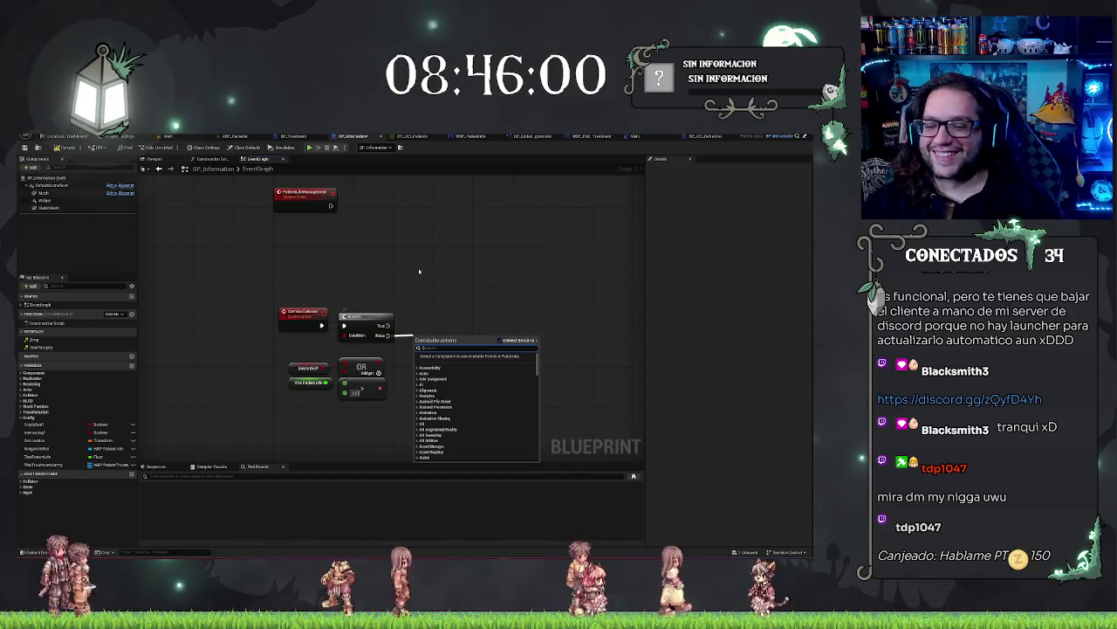
left_click(411, 283)
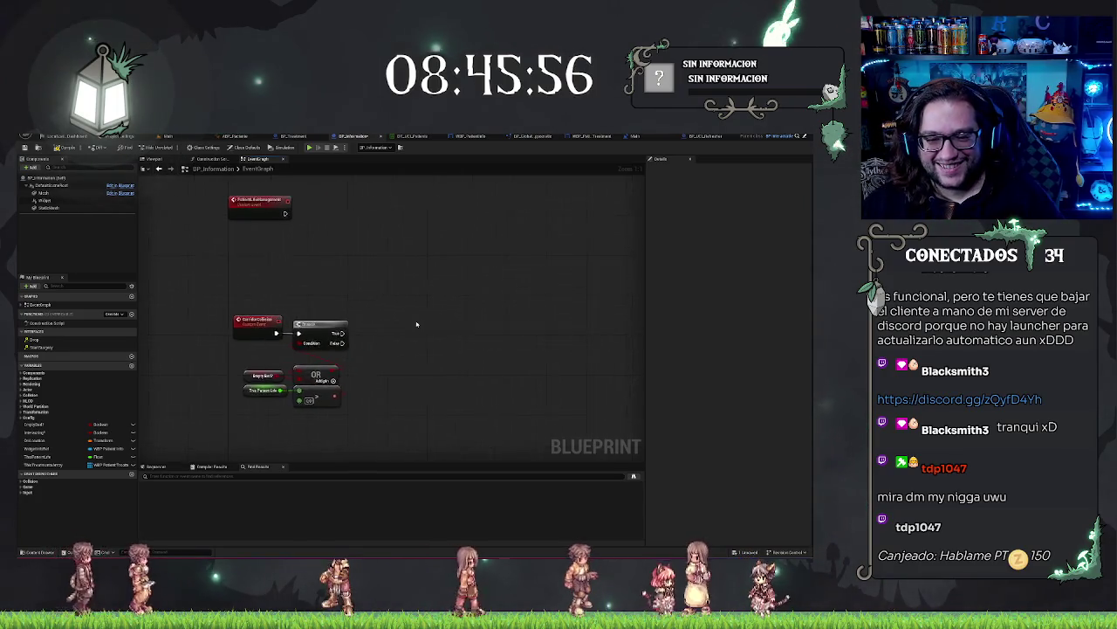
scroll(392, 367, "down", 3)
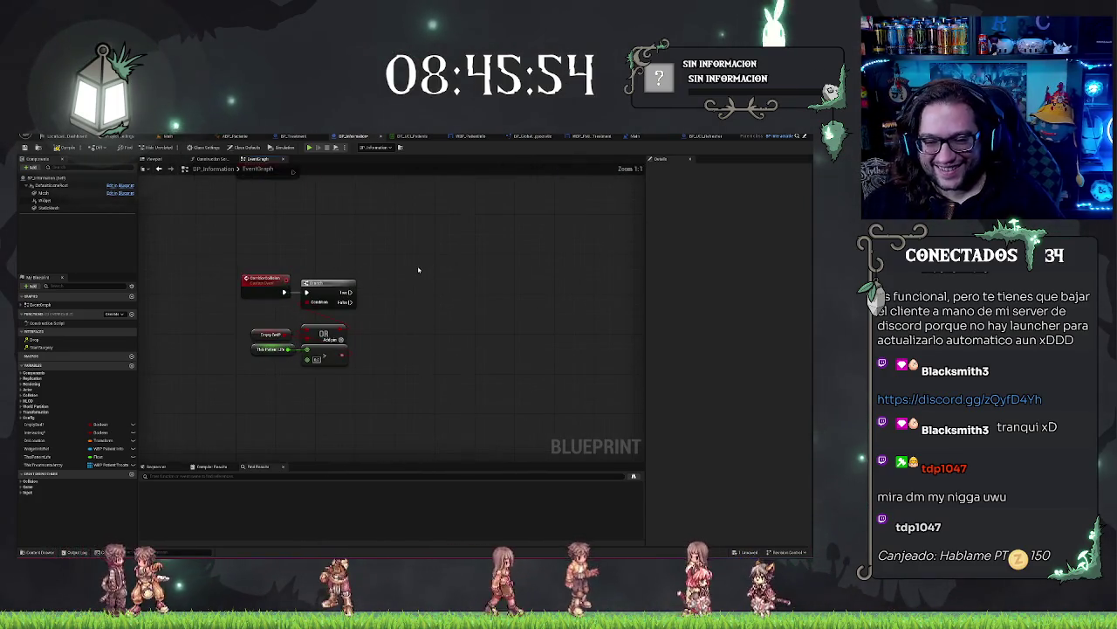
scroll(442, 253, "up", 2)
mouse_move(441, 306)
left_mouse_down()
mouse_move(419, 294)
mouse_move(375, 352)
left_mouse_up()
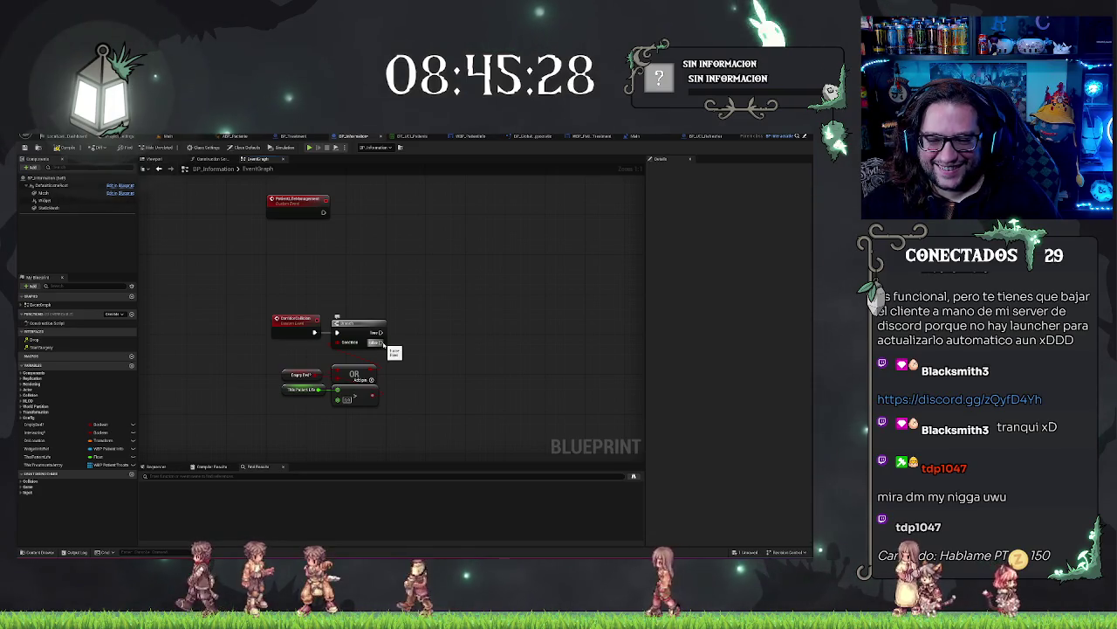
left_click_drag(382, 343, 413, 345)
left_click(475, 281)
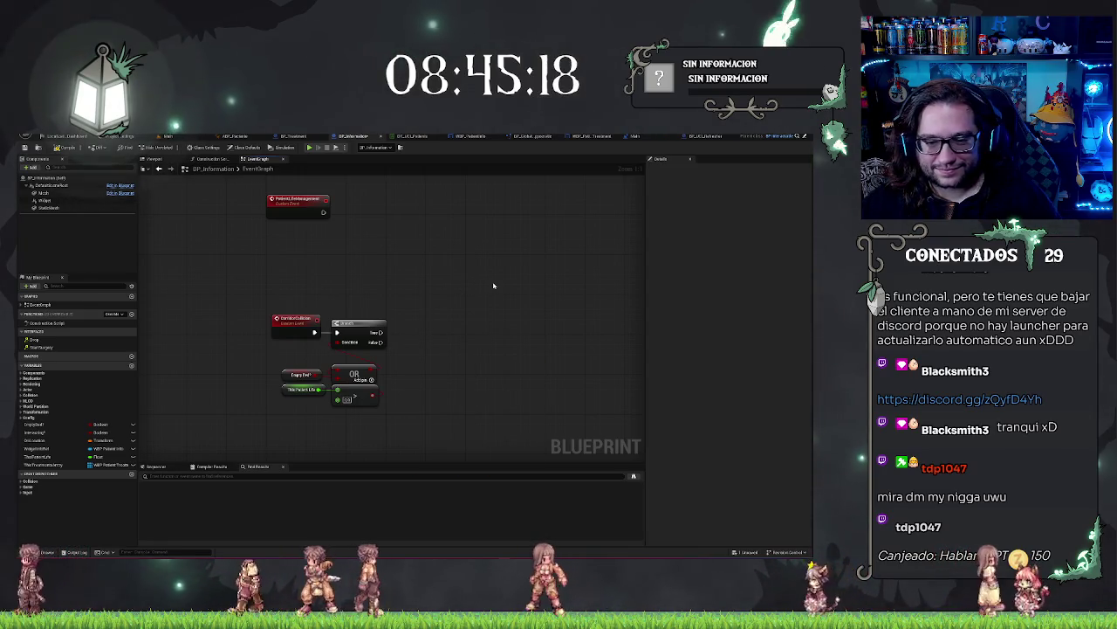
scroll(419, 337, "down", 2)
scroll(419, 337, "up", 2)
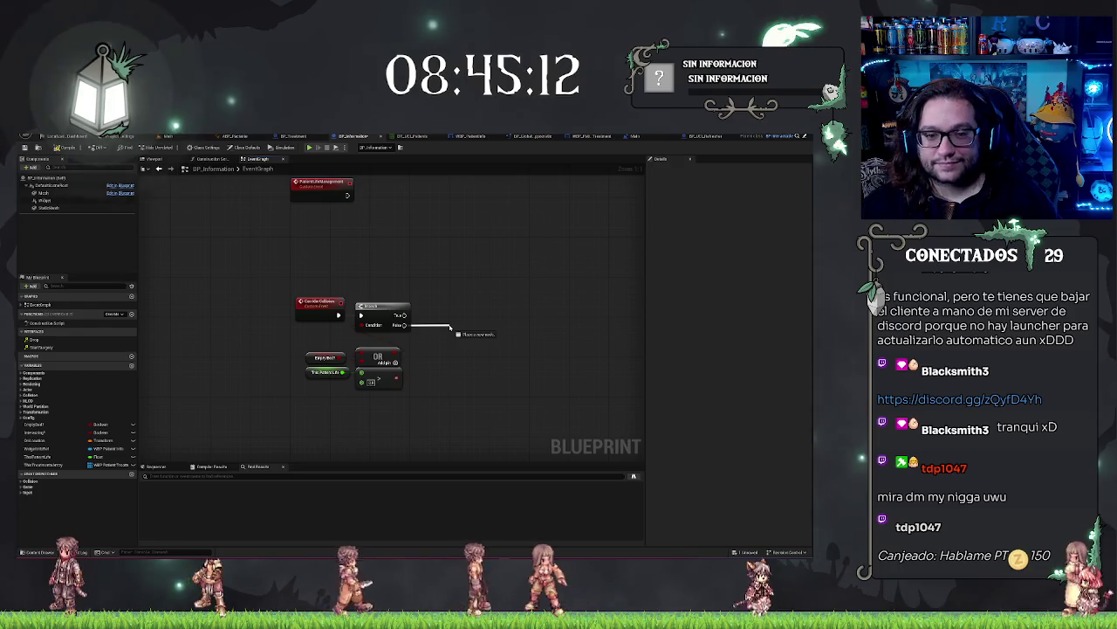
left_click_drag(449, 326, 450, 326)
left_click(444, 316)
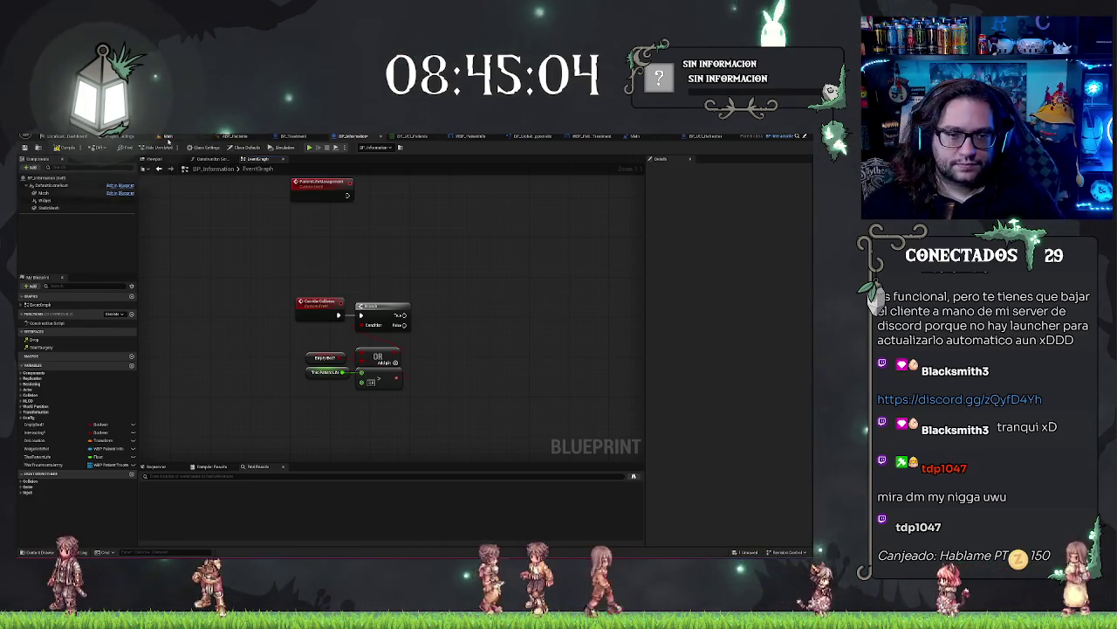
Step: Open Hospital_Corpse's Mesh folder in the Content Browser and drop SM_Hospital_Corpse_01 onto a ward bed
left_click(168, 138)
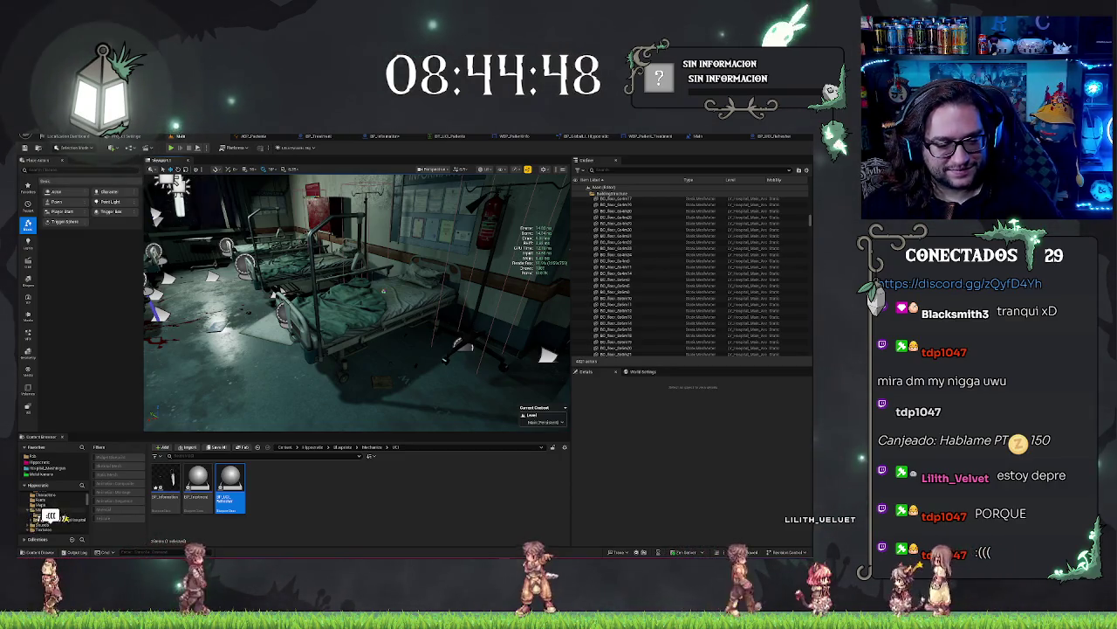
left_click(55, 510)
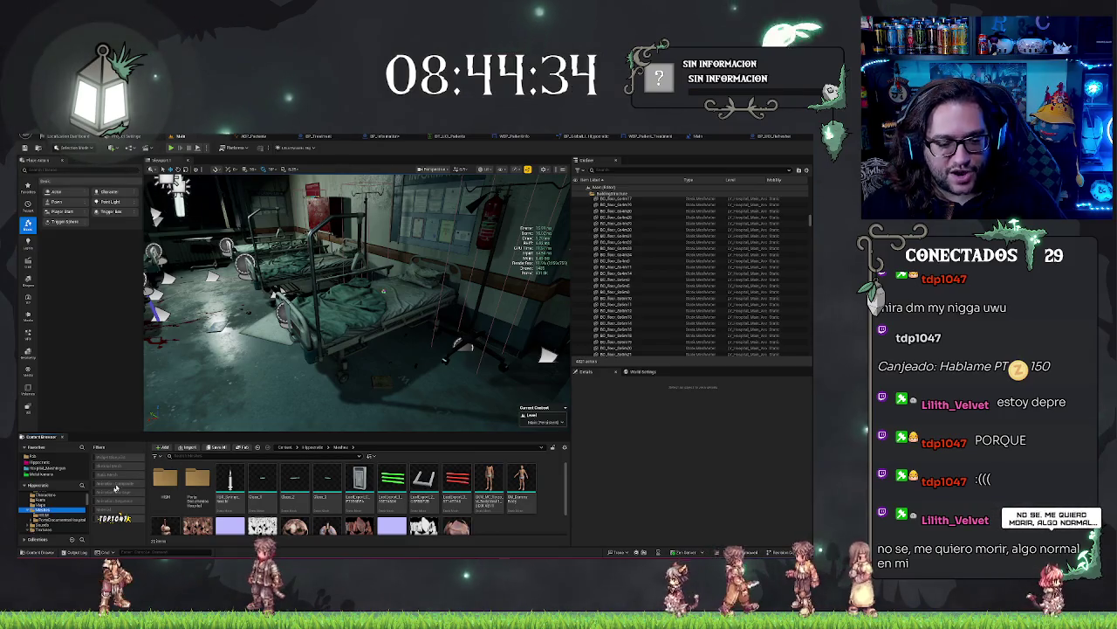
scroll(61, 511, "down", 2)
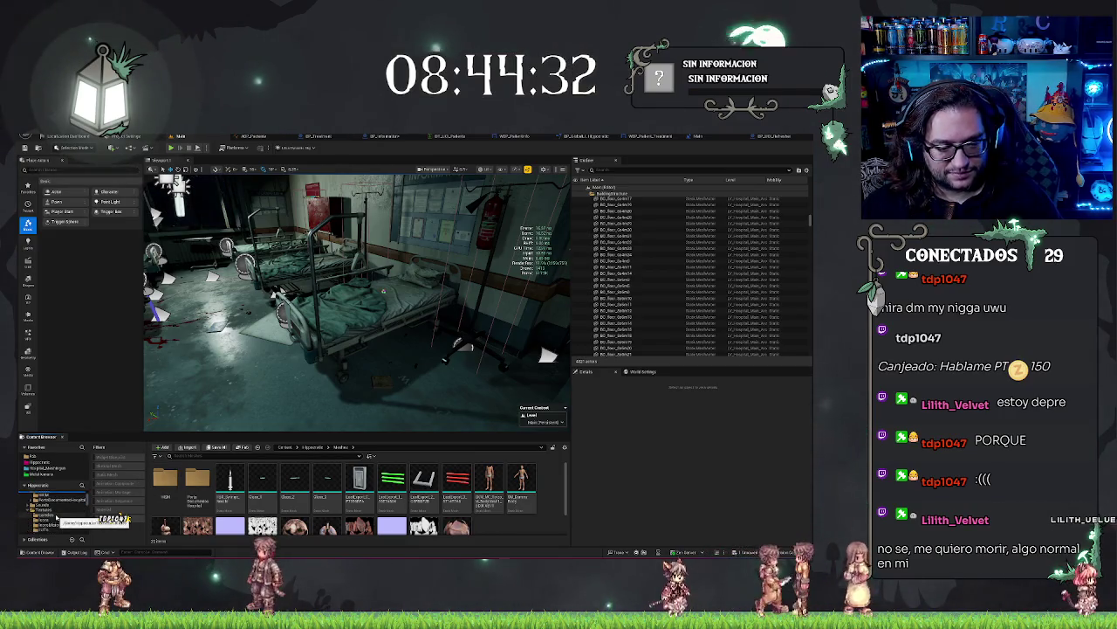
scroll(62, 519, "up", 2)
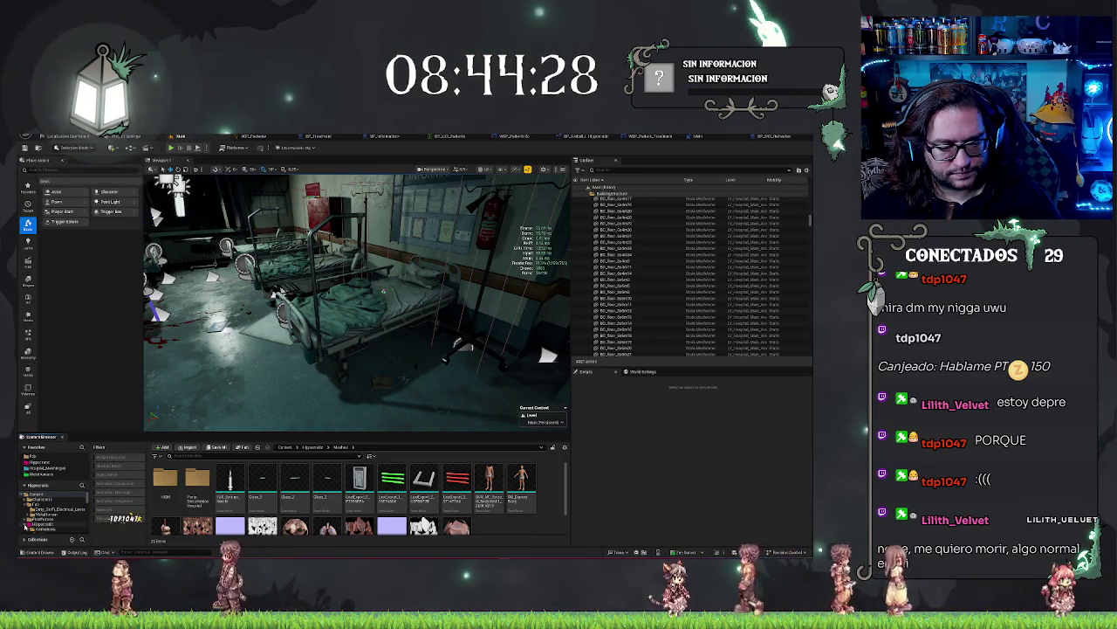
left_click(39, 524)
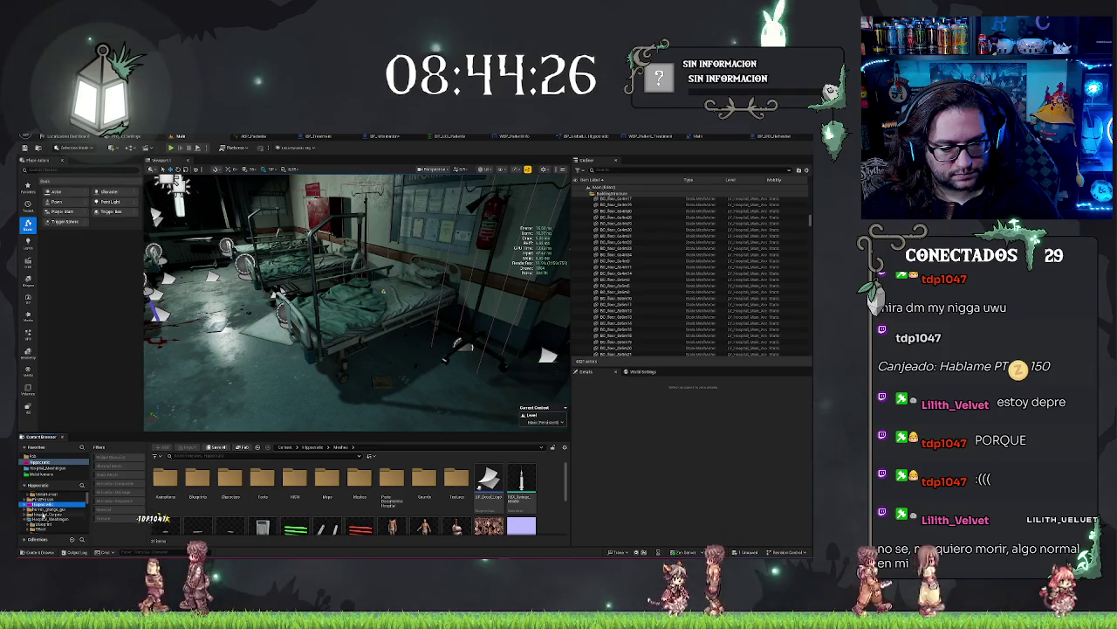
left_click(43, 515)
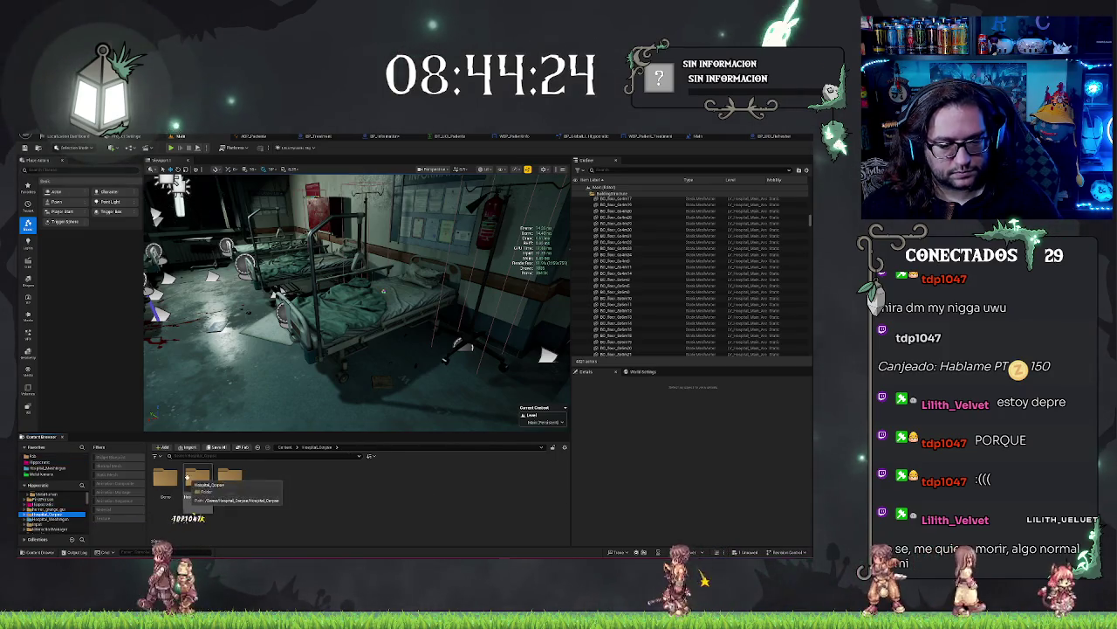
double_click(227, 478)
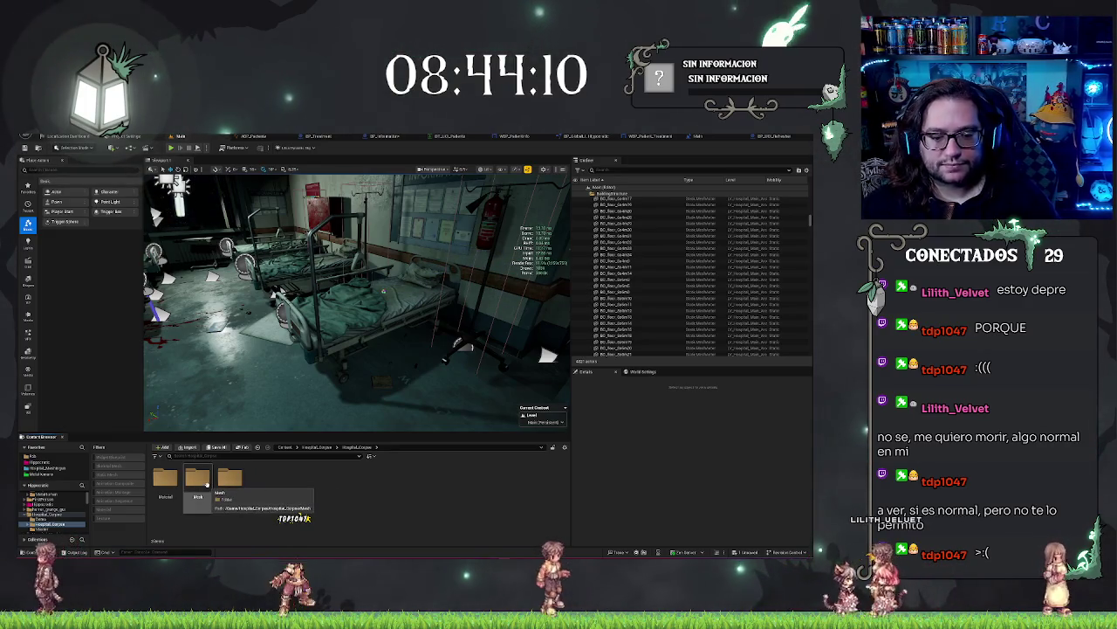
left_click(193, 478)
double_click(195, 478)
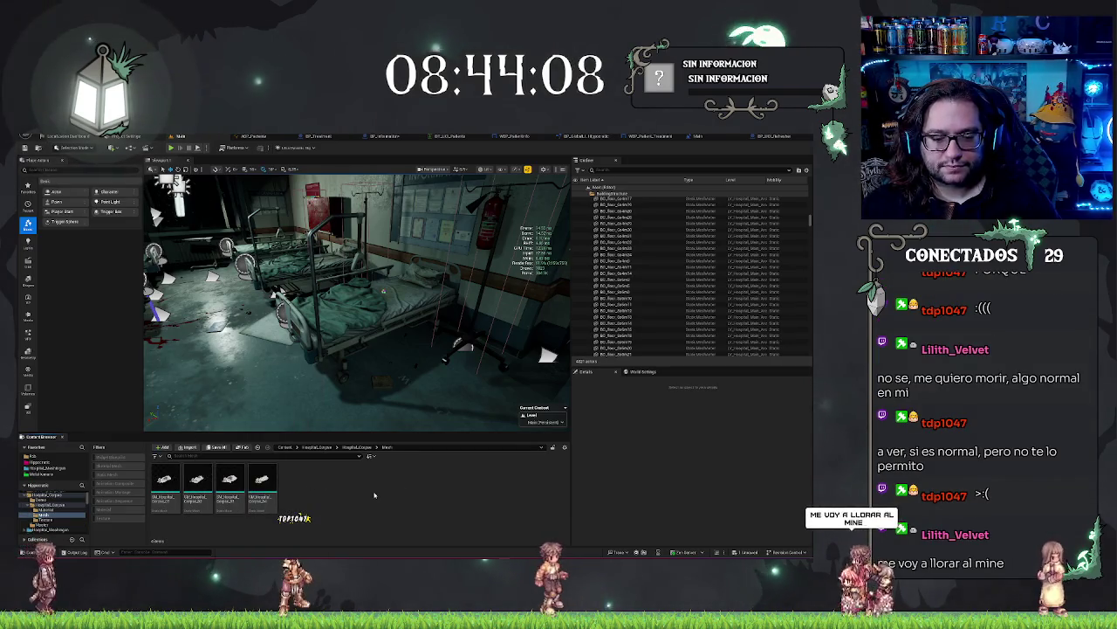
left_click_drag(164, 480, 371, 307)
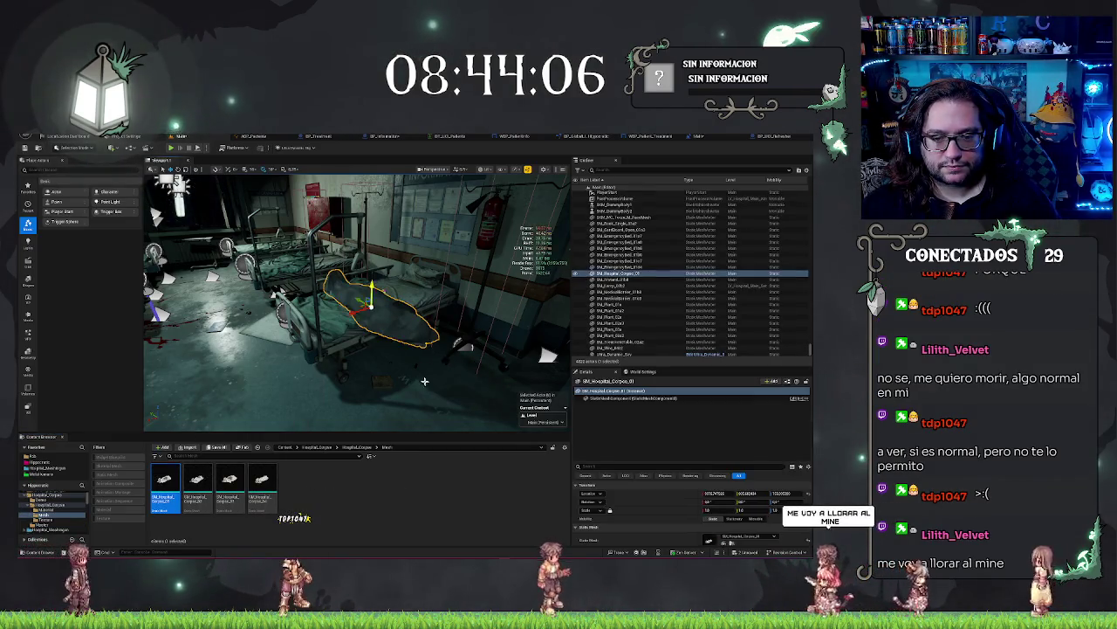
key("f")
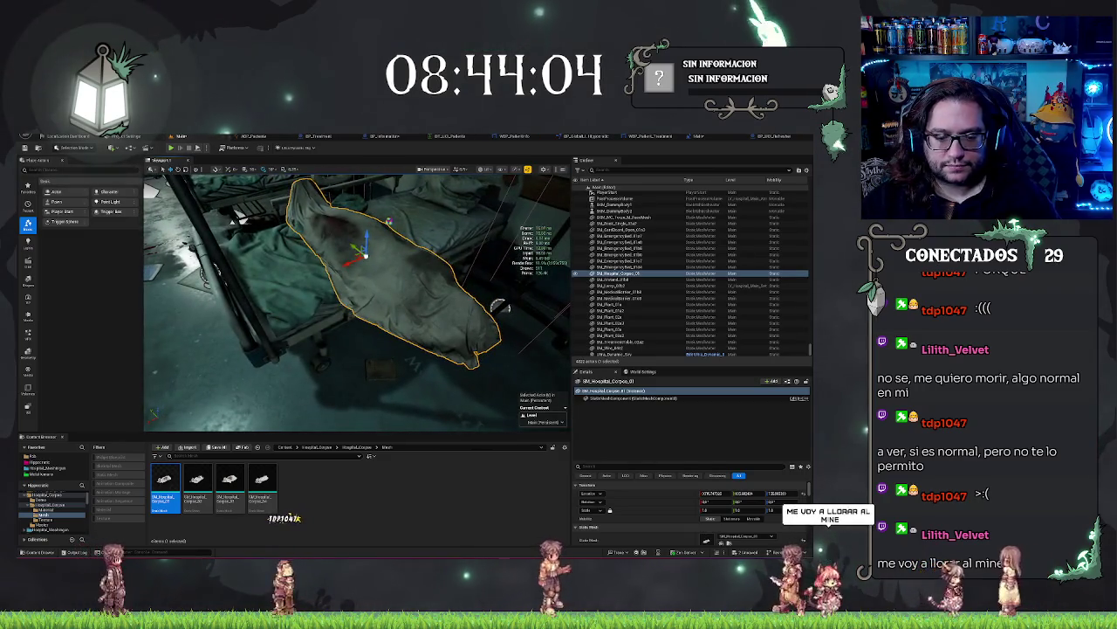
key("Delete")
mouse_move(197, 485)
left_mouse_down()
mouse_move(367, 280)
mouse_move(357, 343)
mouse_move(349, 332)
mouse_move(371, 303)
left_mouse_up()
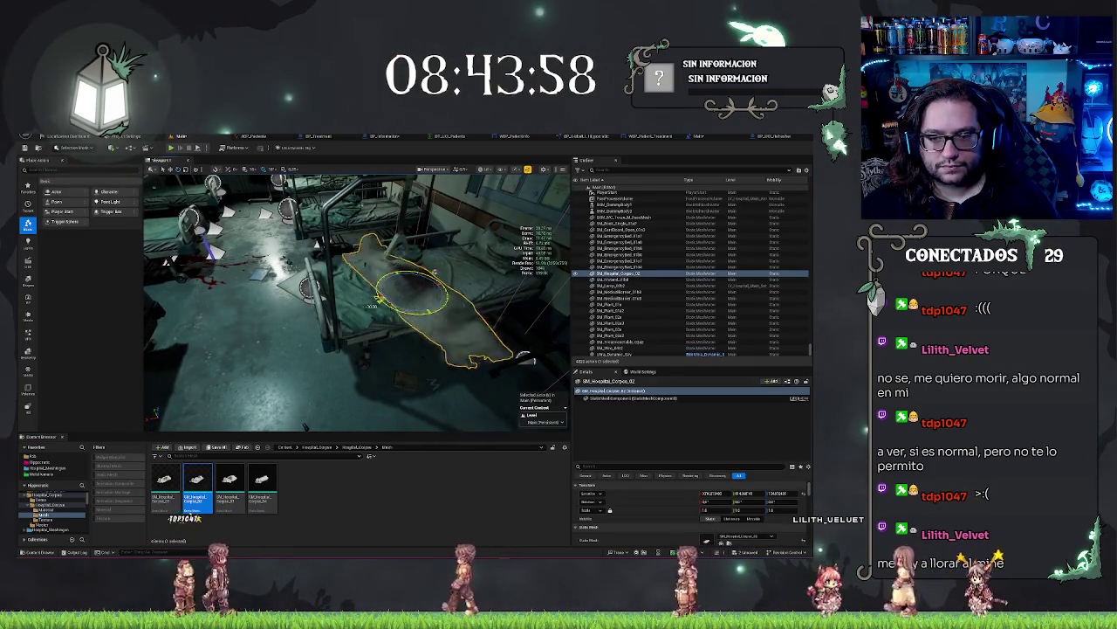
key("e")
key("f")
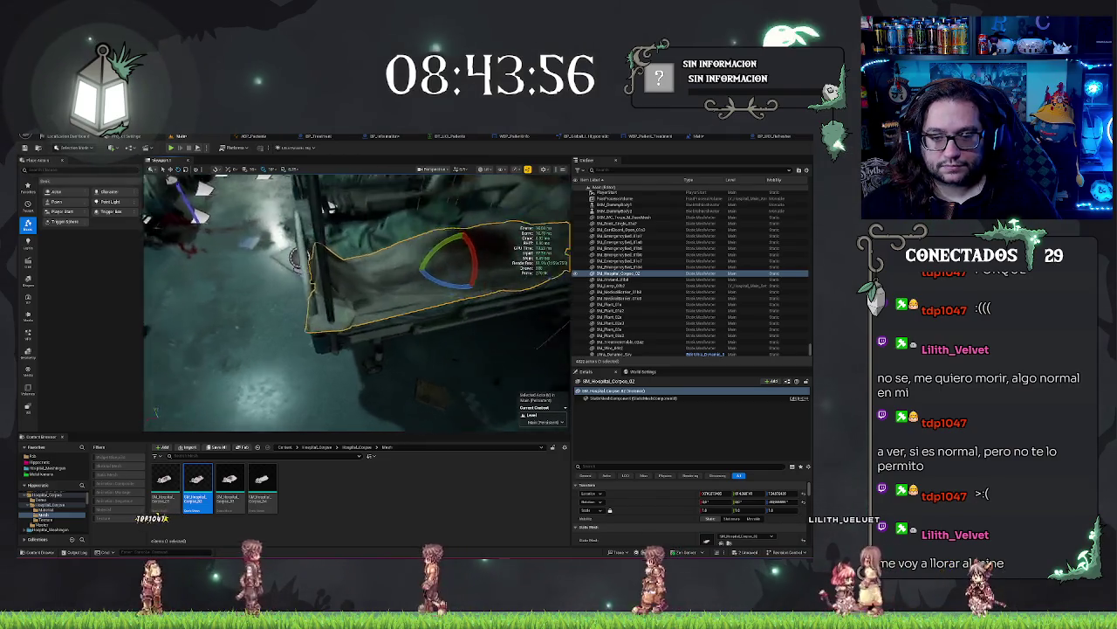
scroll(369, 314, "down", 5)
key("w")
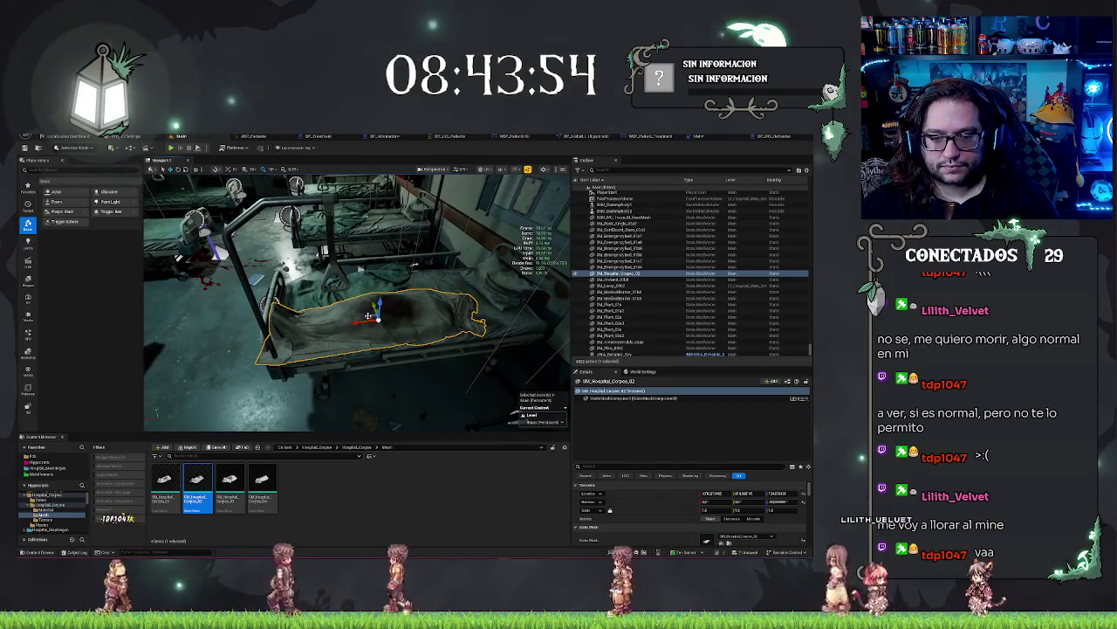
mouse_move(369, 315)
left_mouse_down()
mouse_move(376, 288)
mouse_move(424, 310)
mouse_move(303, 321)
mouse_move(346, 307)
mouse_move(563, 327)
left_mouse_up()
key("Escape")
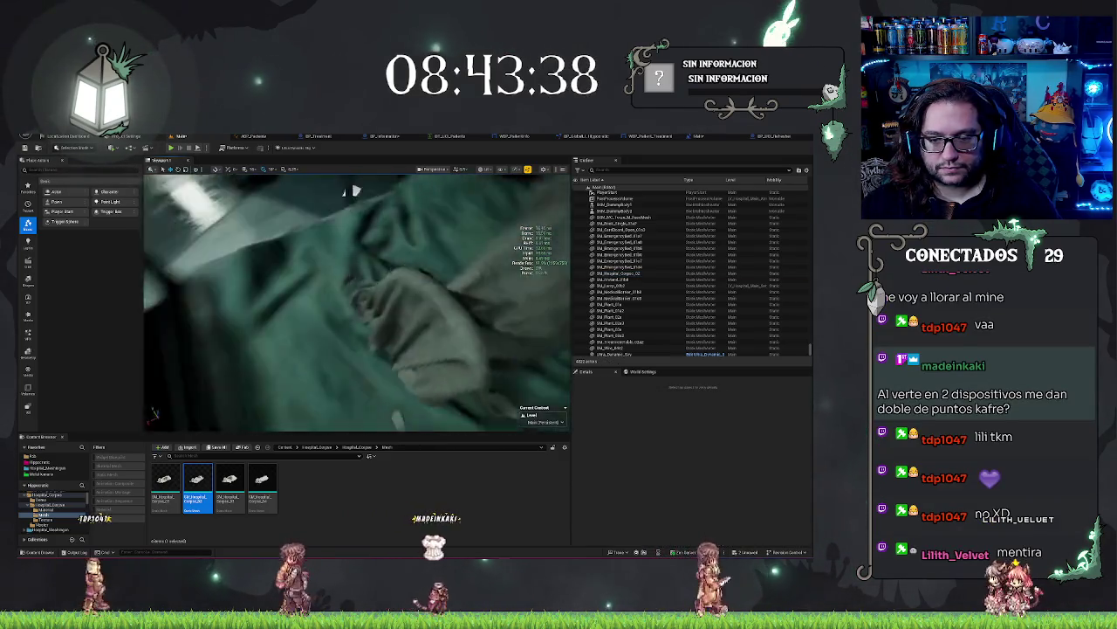
left_click_drag(358, 301, 319, 312)
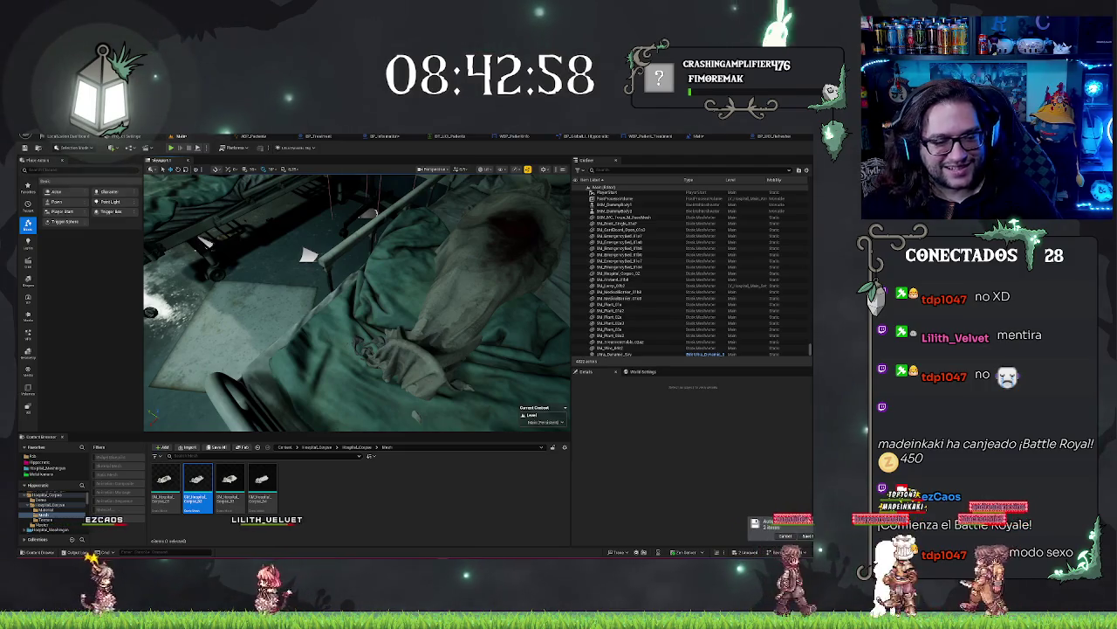
mouse_move(309, 255)
left_mouse_down()
mouse_move(217, 329)
mouse_move(230, 311)
mouse_move(157, 254)
mouse_move(298, 286)
left_mouse_up()
left_click(367, 297)
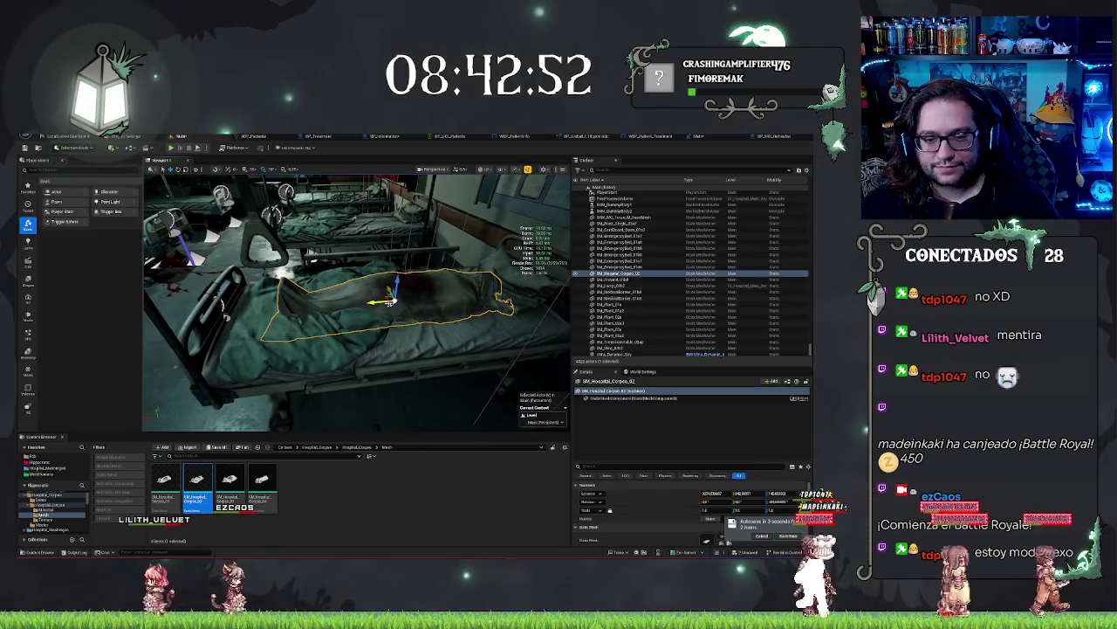
mouse_move(356, 301)
left_mouse_down()
mouse_move(288, 288)
mouse_move(314, 270)
mouse_move(384, 301)
mouse_move(410, 288)
left_mouse_up()
key("Escape")
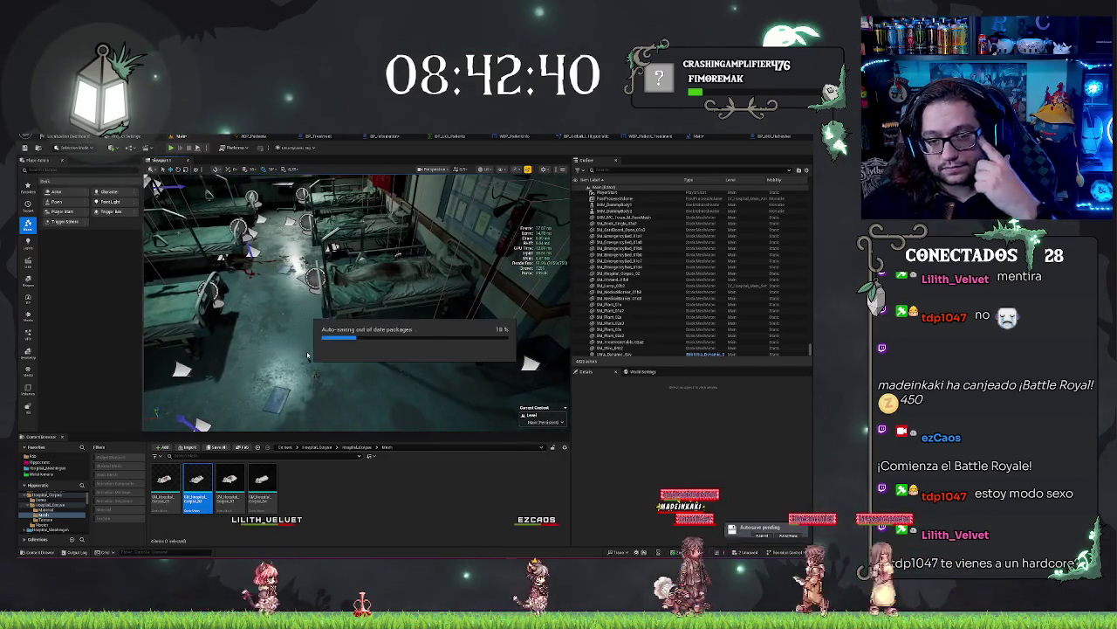
left_click(388, 274)
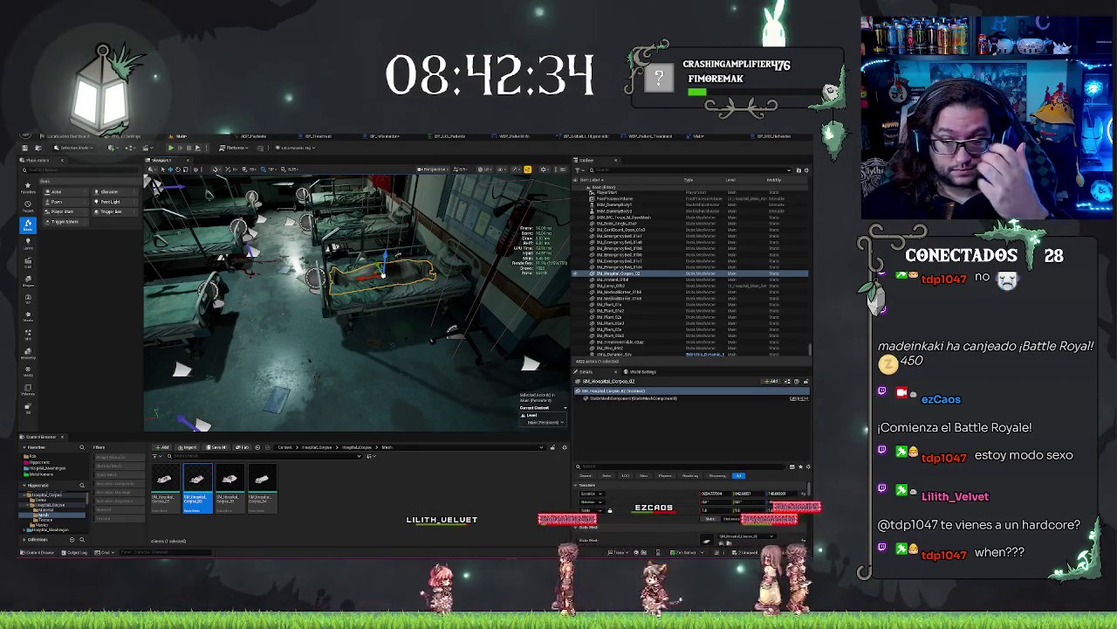
key("f")
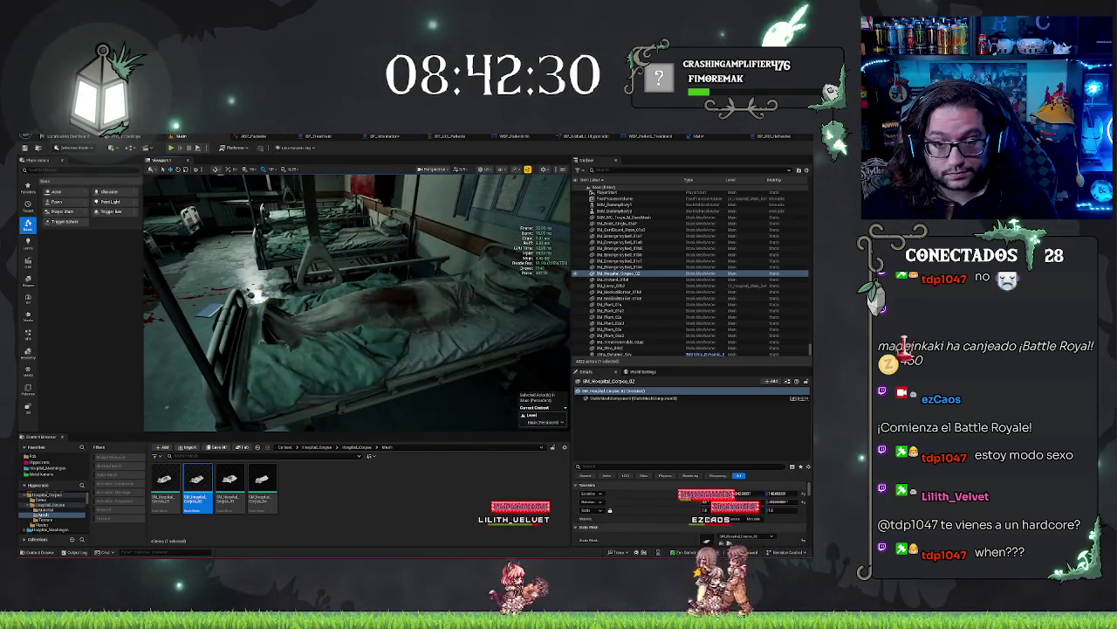
scroll(358, 302, "up", 5)
left_click_drag(358, 301, 249, 305)
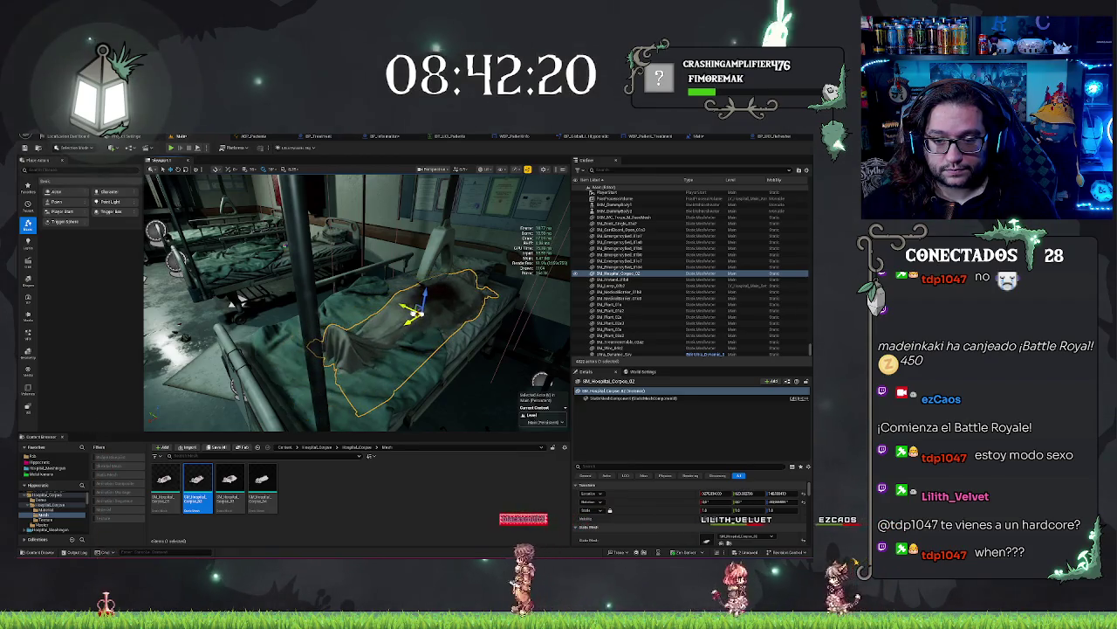
mouse_move(231, 303)
left_mouse_down()
mouse_move(176, 224)
mouse_move(179, 262)
left_mouse_up()
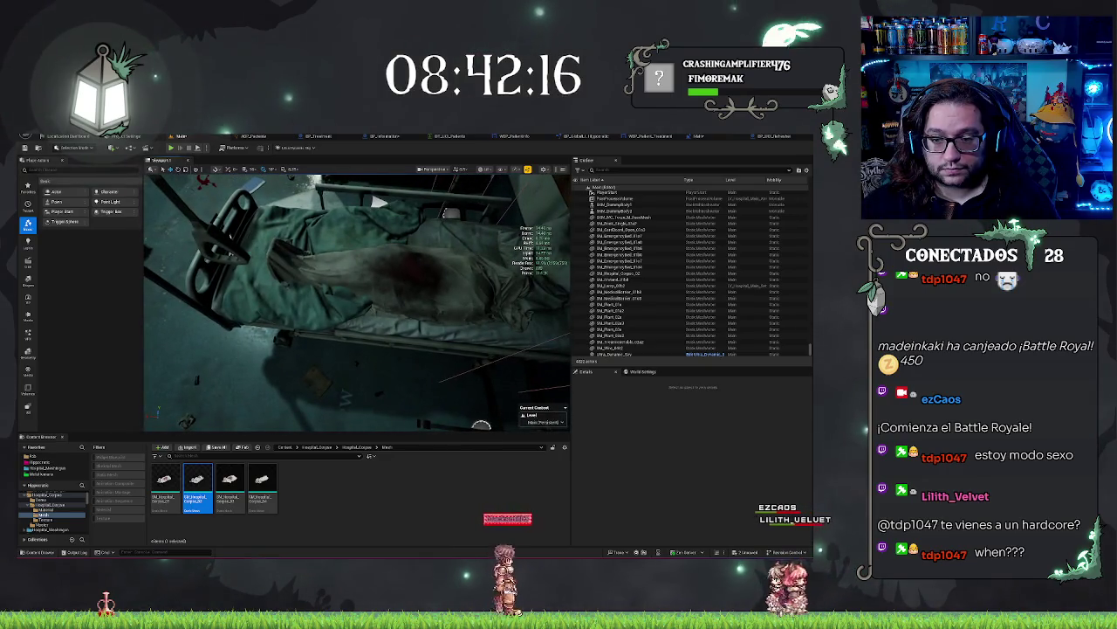
left_click(443, 271)
key("f")
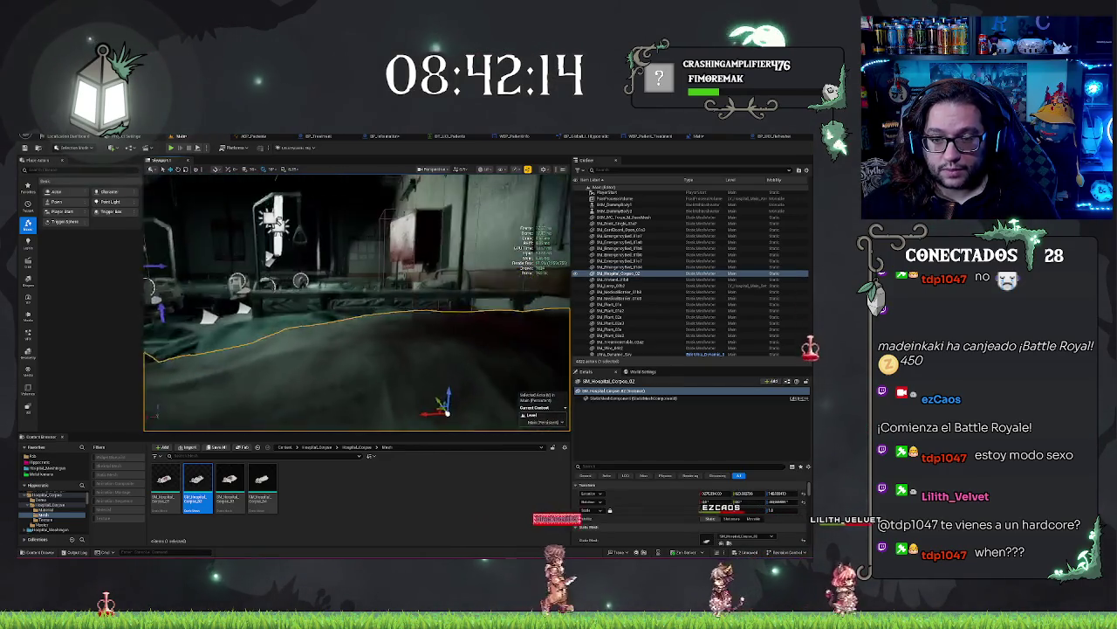
mouse_move(384, 321)
left_mouse_down()
mouse_move(412, 330)
mouse_move(374, 361)
left_mouse_up()
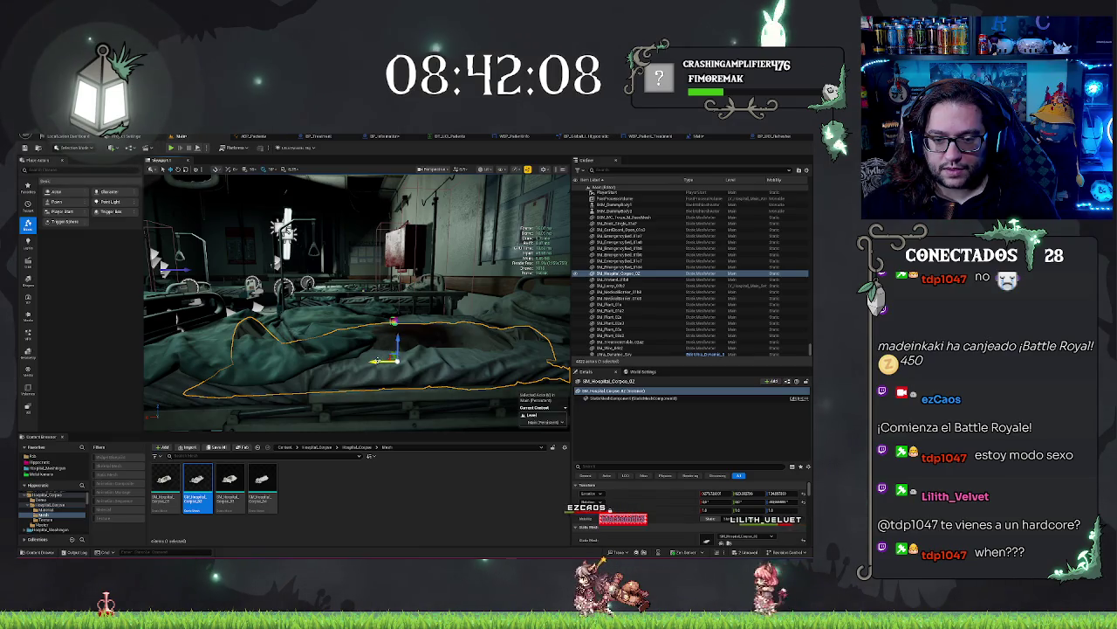
left_click_drag(399, 334, 378, 341)
mouse_move(508, 415)
left_mouse_down()
mouse_move(471, 296)
mouse_move(431, 336)
mouse_move(445, 337)
left_mouse_up()
key("Escape")
left_click_drag(261, 373, 260, 374)
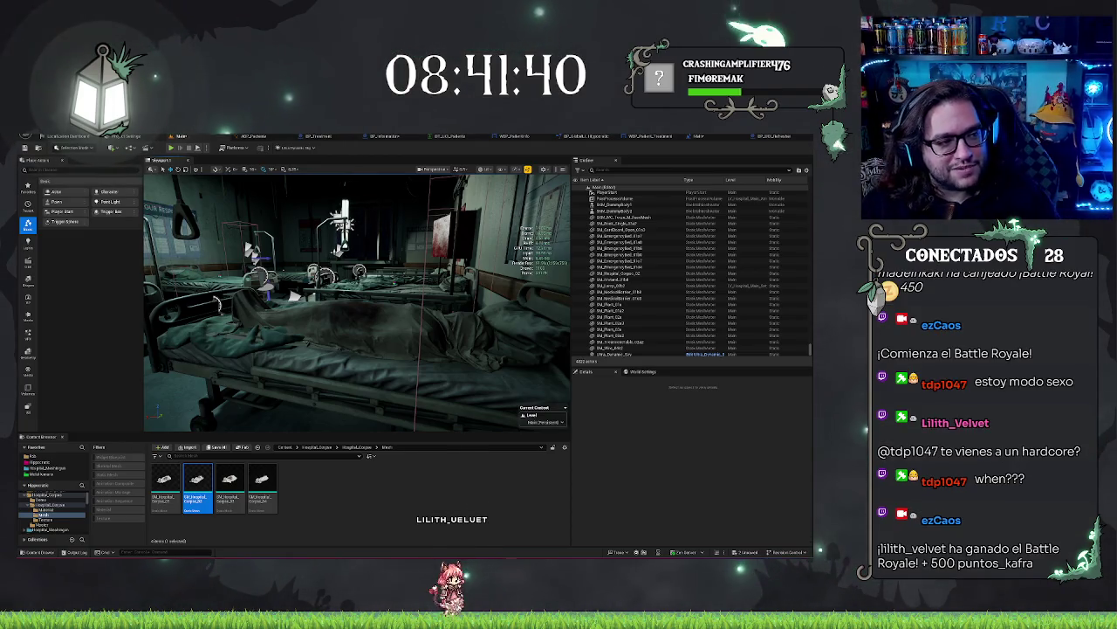
mouse_move(366, 314)
left_mouse_down()
mouse_move(365, 288)
mouse_move(341, 280)
left_mouse_up()
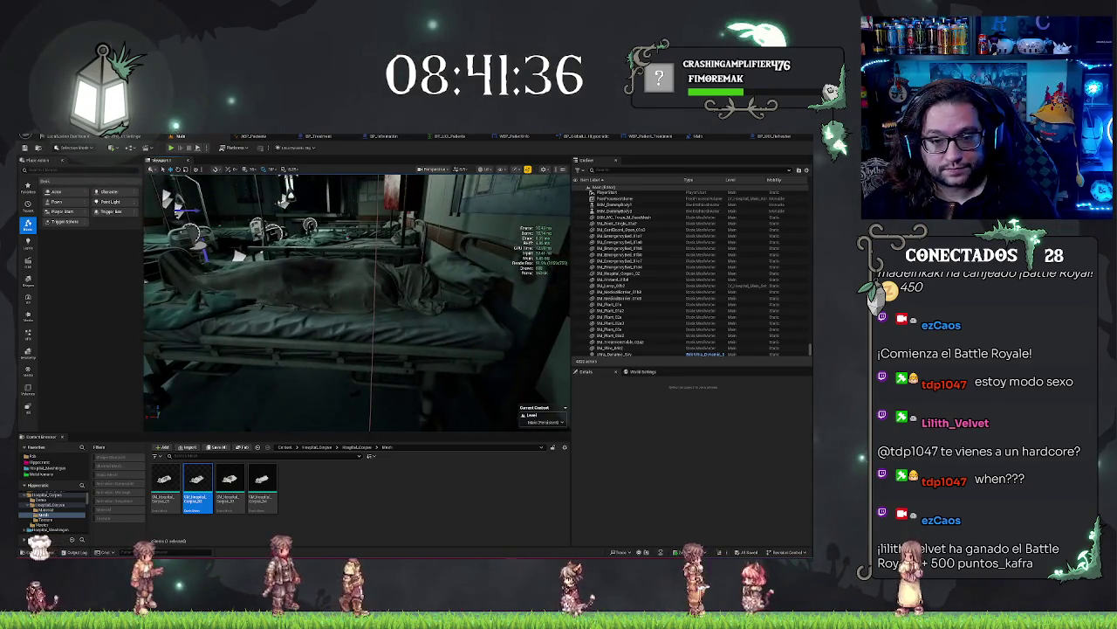
left_click(297, 279)
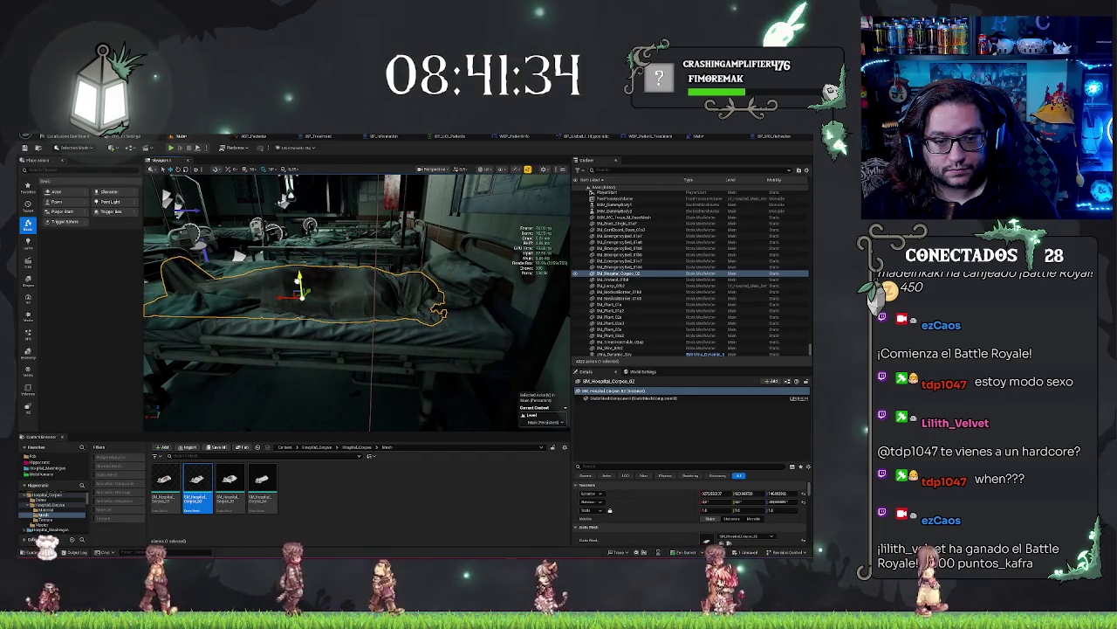
mouse_move(349, 288)
left_mouse_down()
mouse_move(314, 293)
mouse_move(327, 305)
mouse_move(384, 305)
left_mouse_up()
key("Escape")
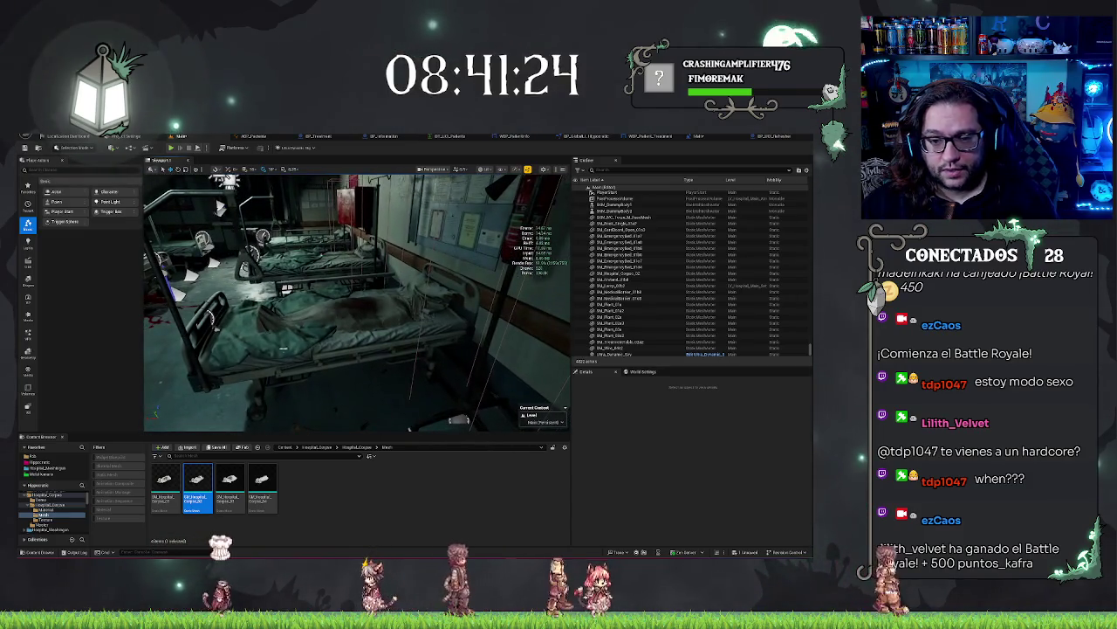
left_click(349, 316)
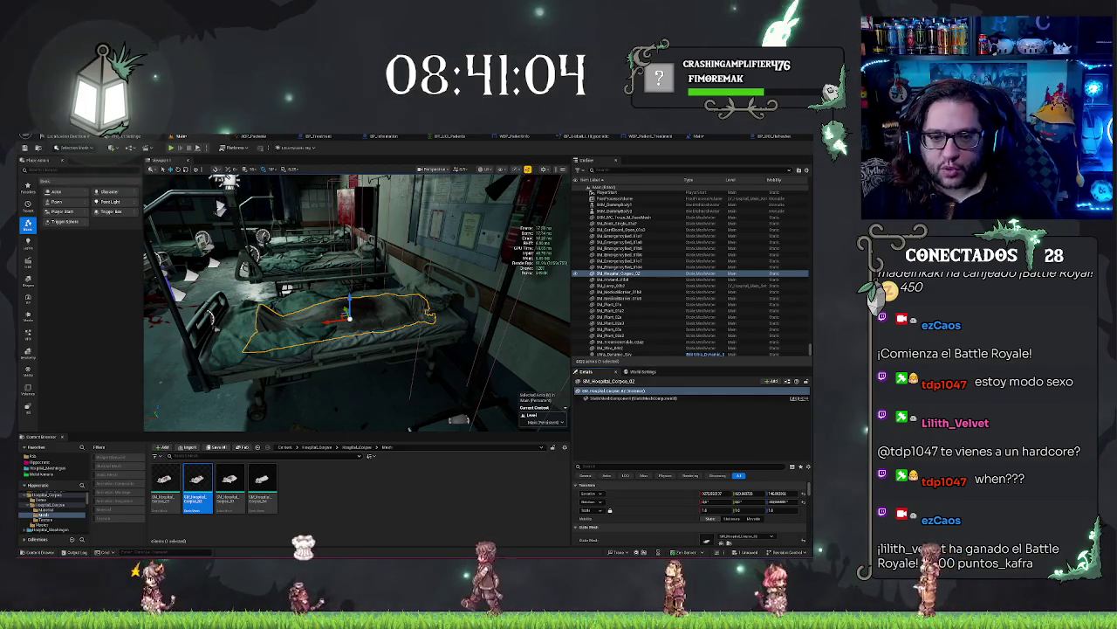
key("Delete")
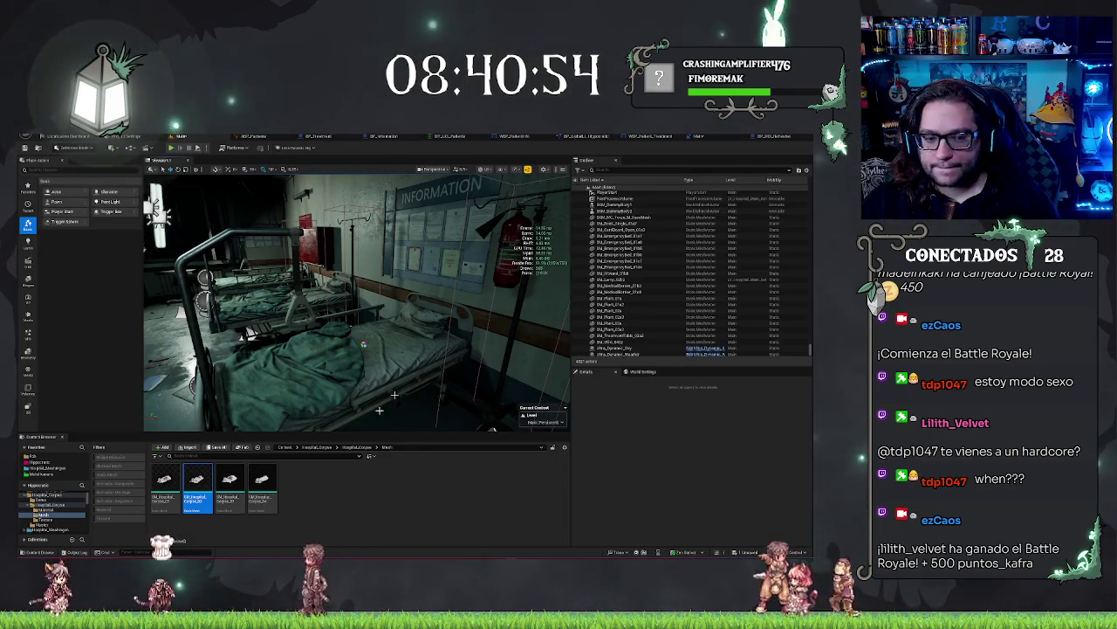
left_click_drag(358, 306, 332, 302)
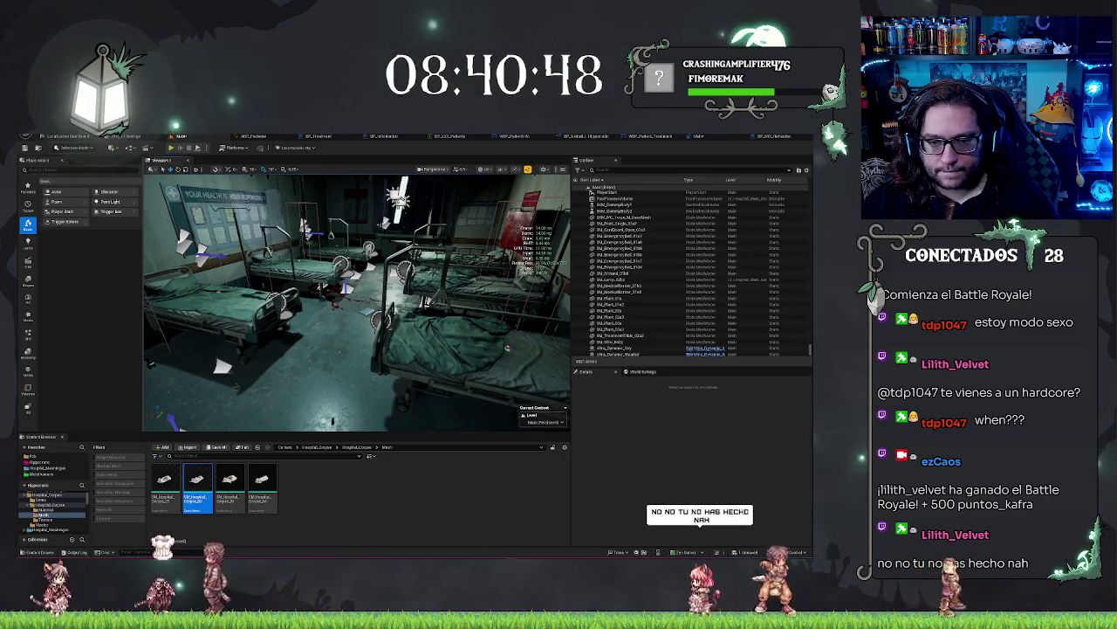
Step: Locate the BP_Information asset in the Content Browser with Browse to Asset
left_click(377, 320)
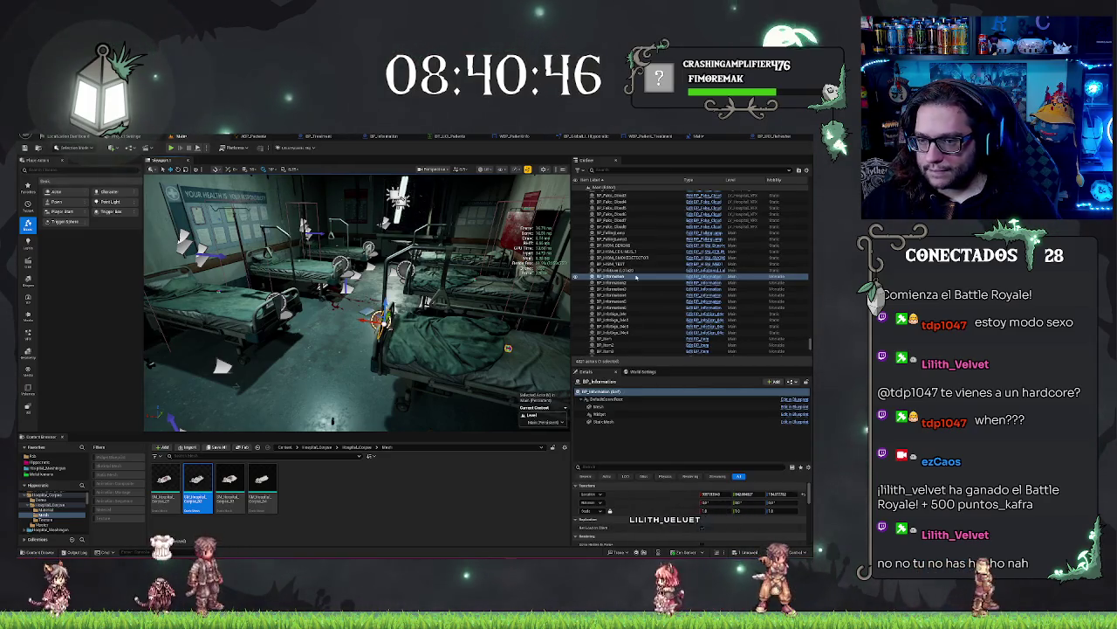
right_click(618, 281)
left_click(647, 298)
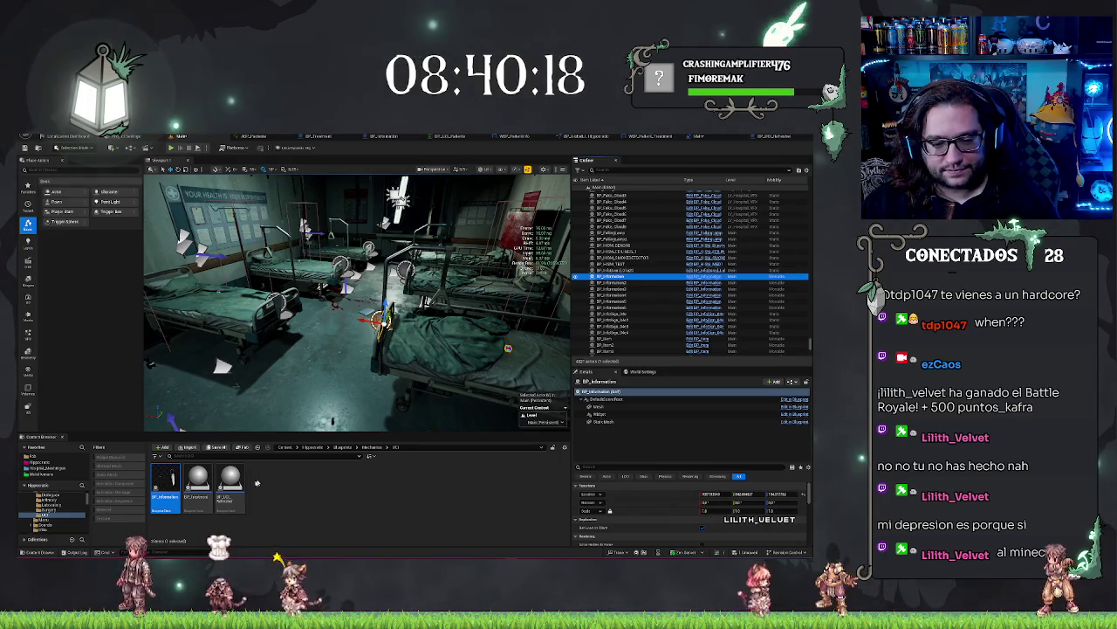
Step: Open the MetaHumans MC_Patient_1 folder and select the BP_MC_Patient_1 blueprint
left_click(371, 447)
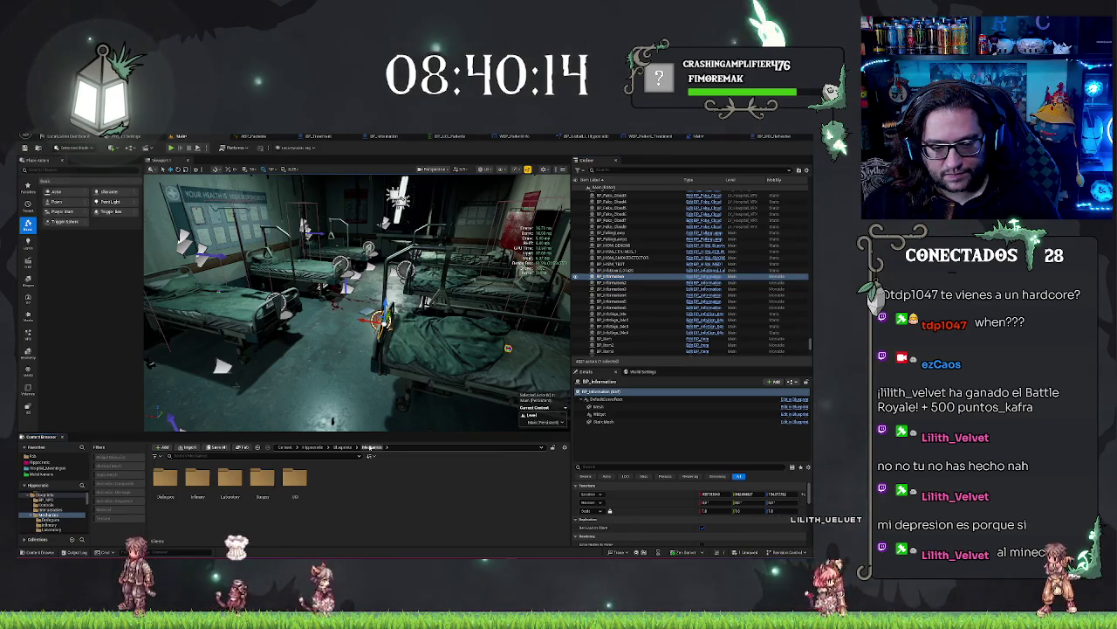
left_click(52, 457)
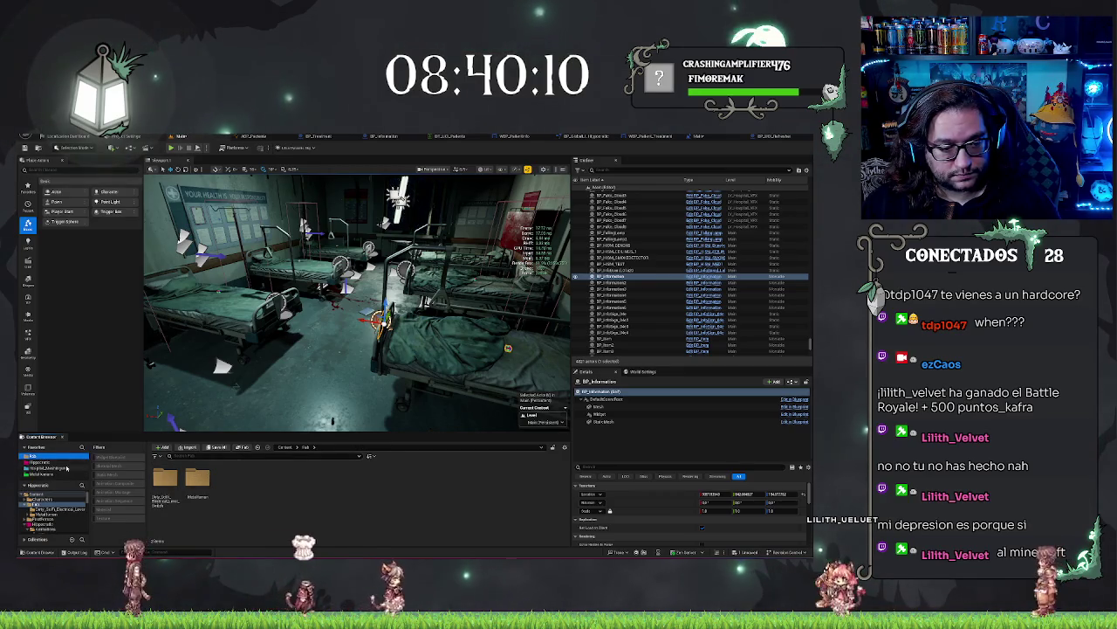
left_click(54, 474)
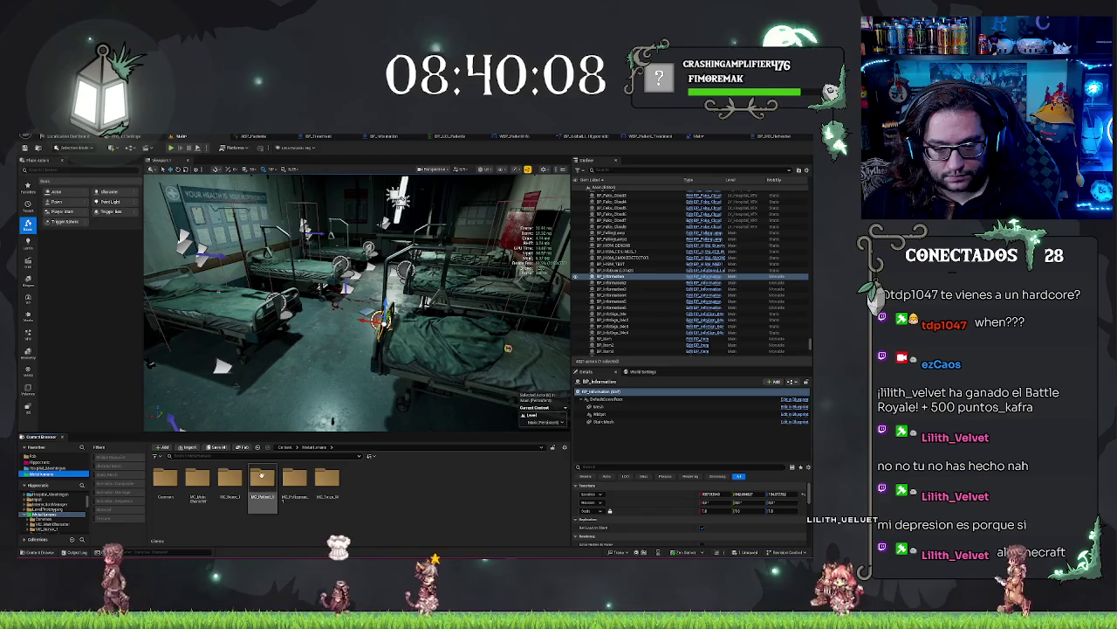
double_click(267, 480)
left_click(295, 481)
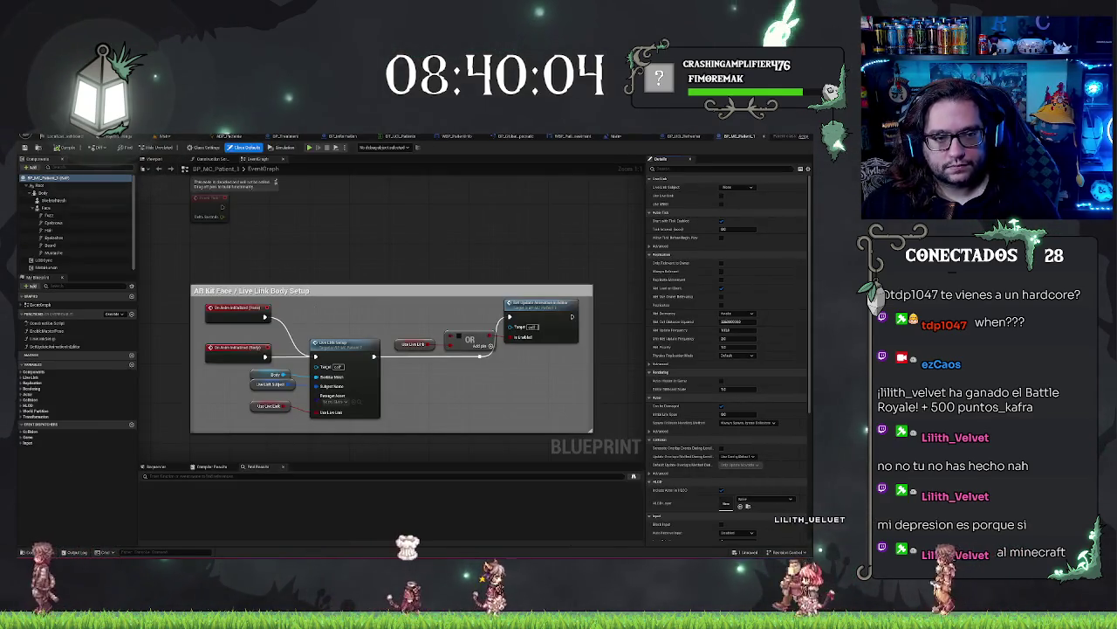
Step: Add a Static Mesh component named 'Sword' under the root and search its mesh picker for 'camilla'
left_click(153, 158)
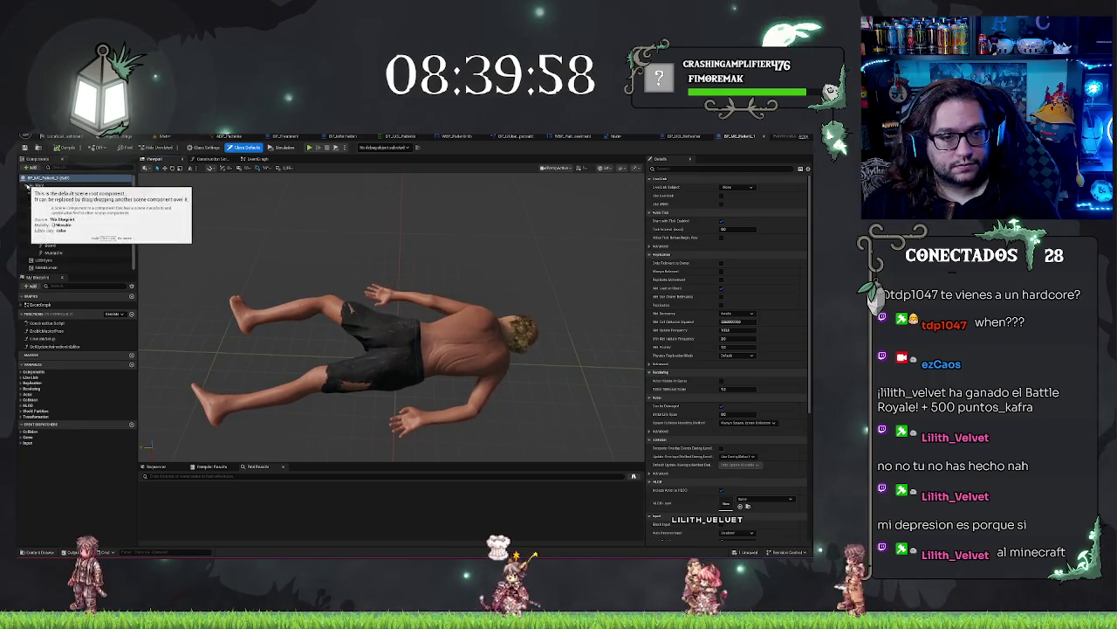
right_click(40, 186)
left_click(39, 178)
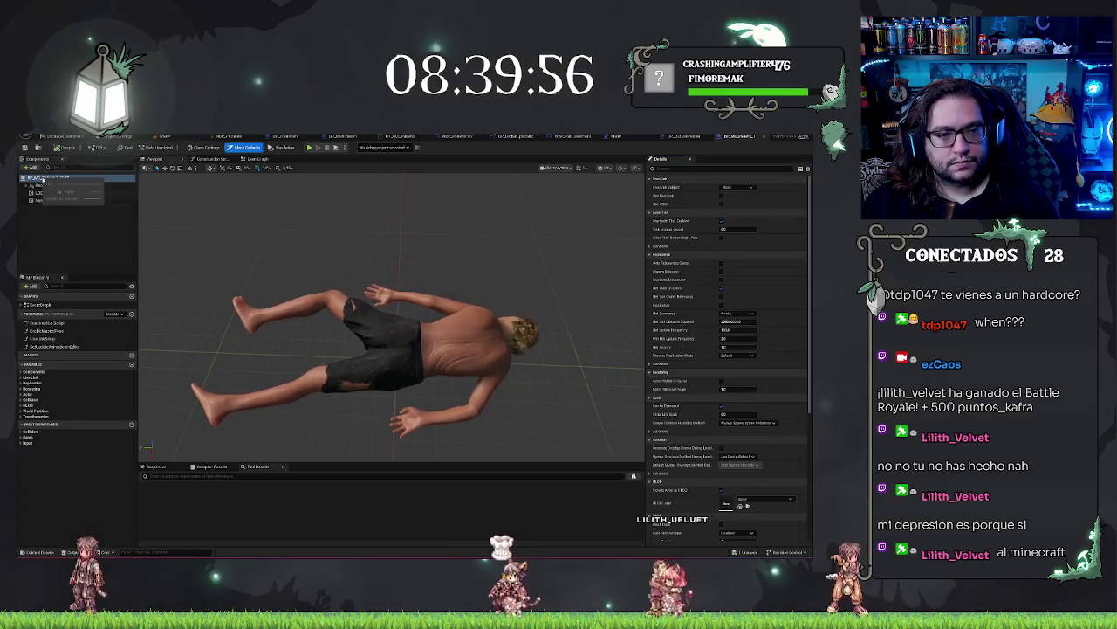
left_click(34, 168)
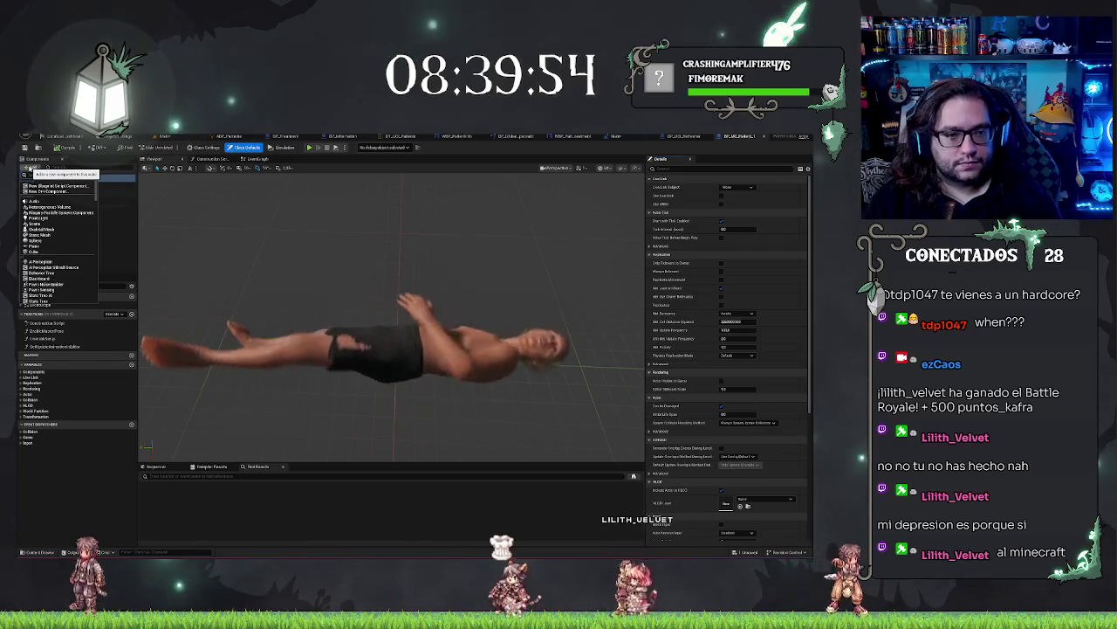
left_click(49, 235)
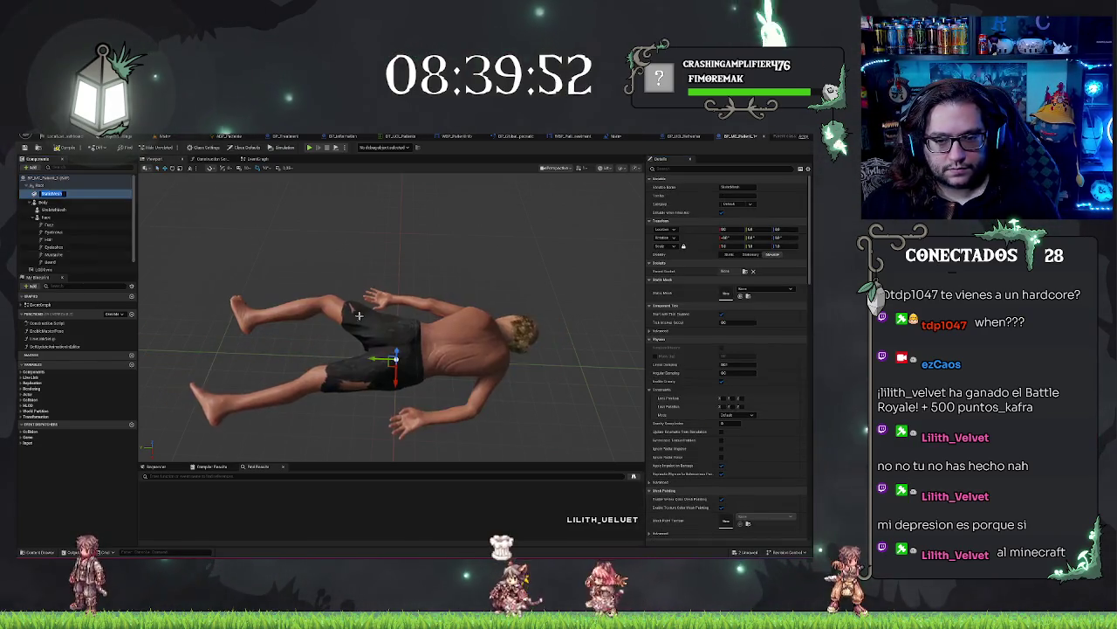
type("Sword")
key("Return")
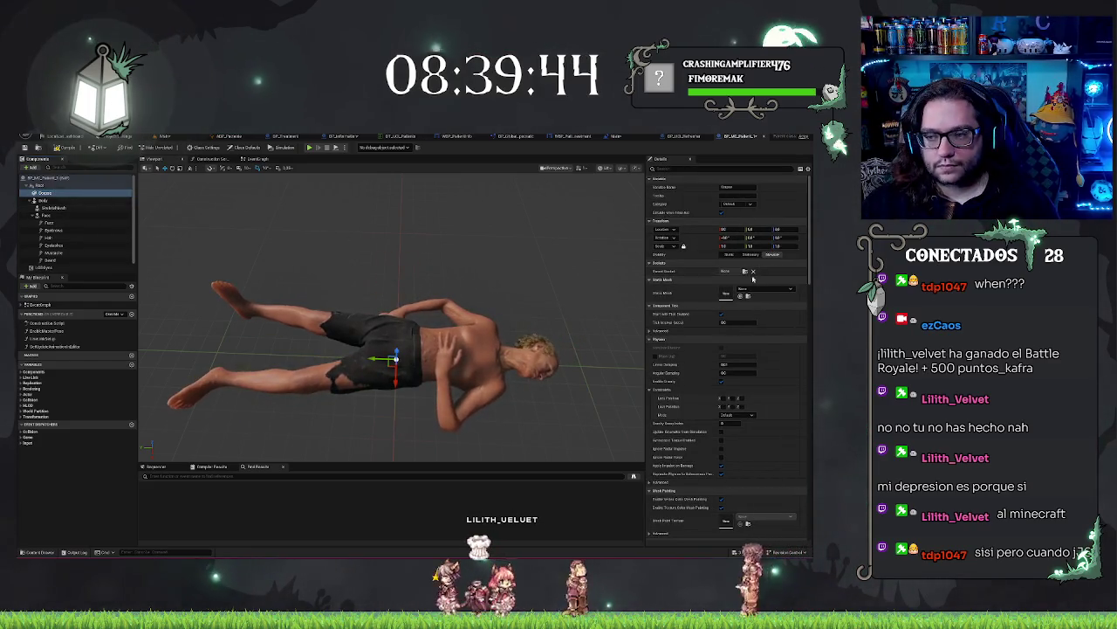
left_click(748, 289)
type("amilla")
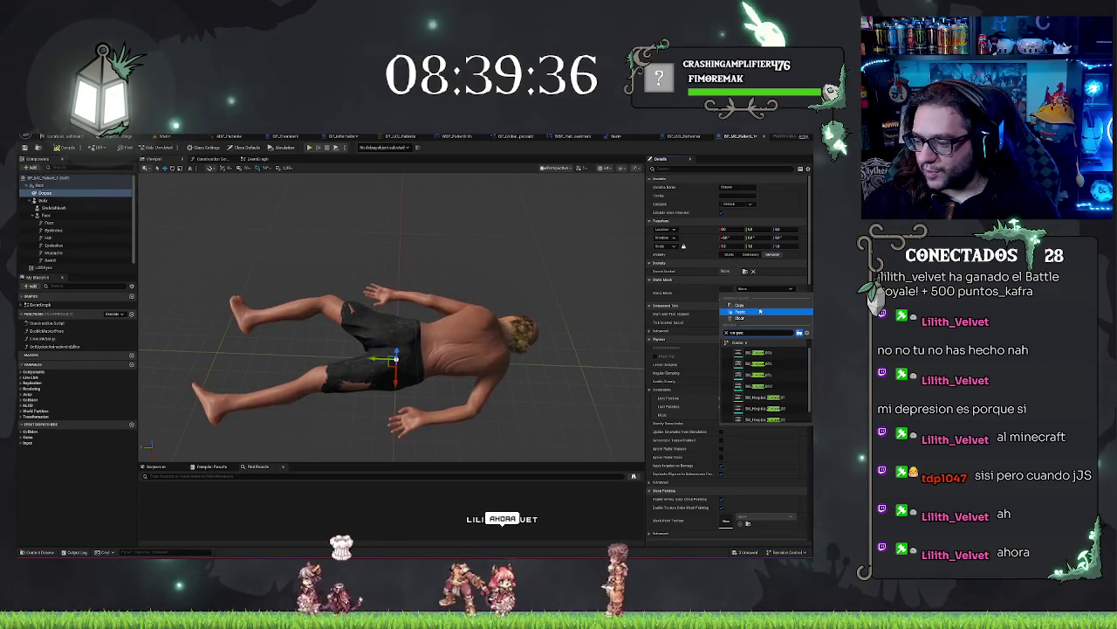
Step: Try the green cloth mesh and then a stretcher mesh on the new component
left_click(771, 357)
mouse_move(576, 343)
left_mouse_down()
mouse_move(576, 375)
mouse_move(541, 364)
left_mouse_up()
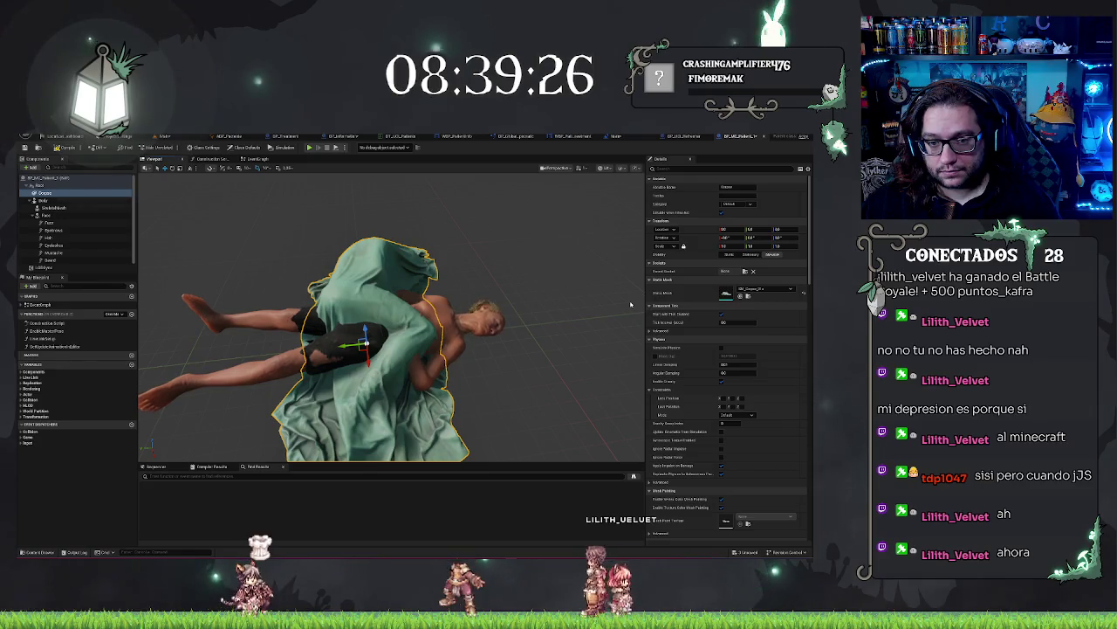
mouse_move(541, 363)
left_mouse_down()
mouse_move(511, 349)
mouse_move(540, 303)
left_mouse_up()
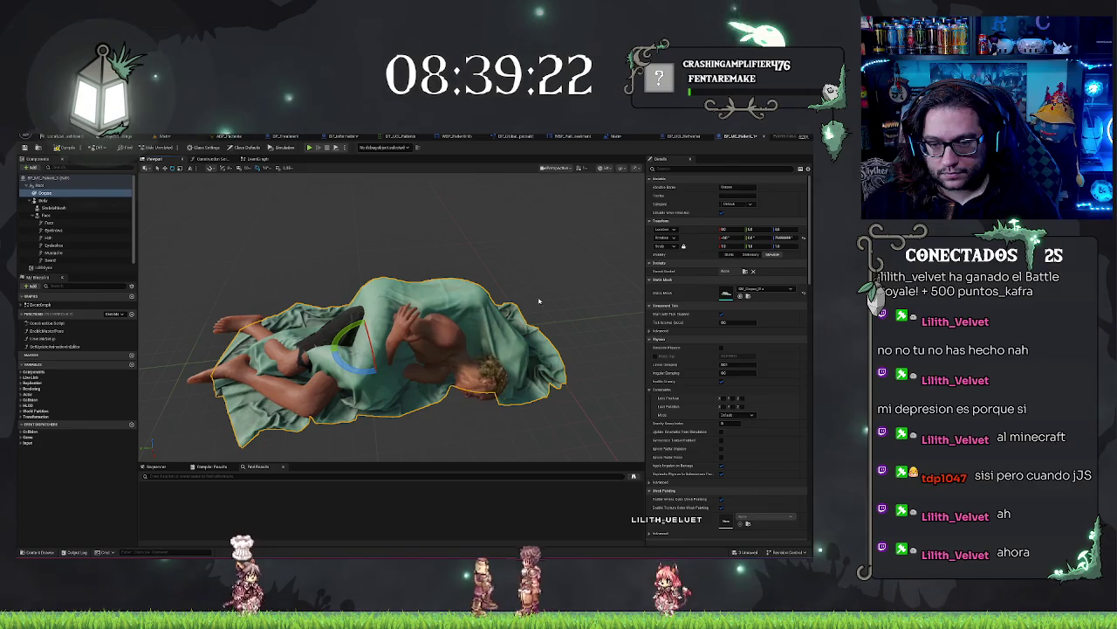
left_click(762, 292)
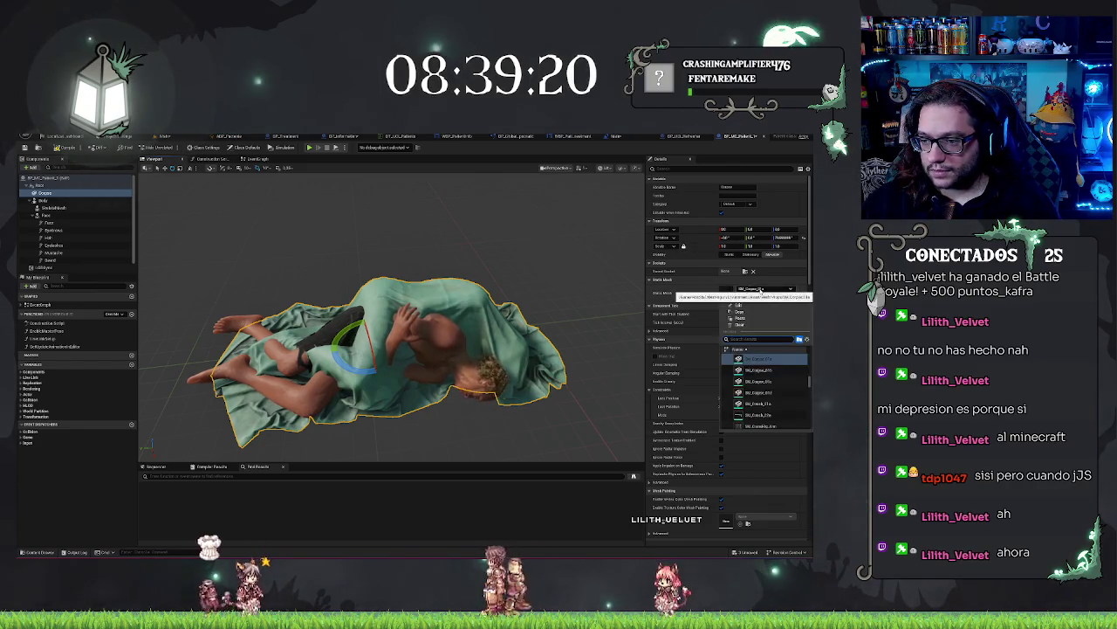
left_click(734, 367)
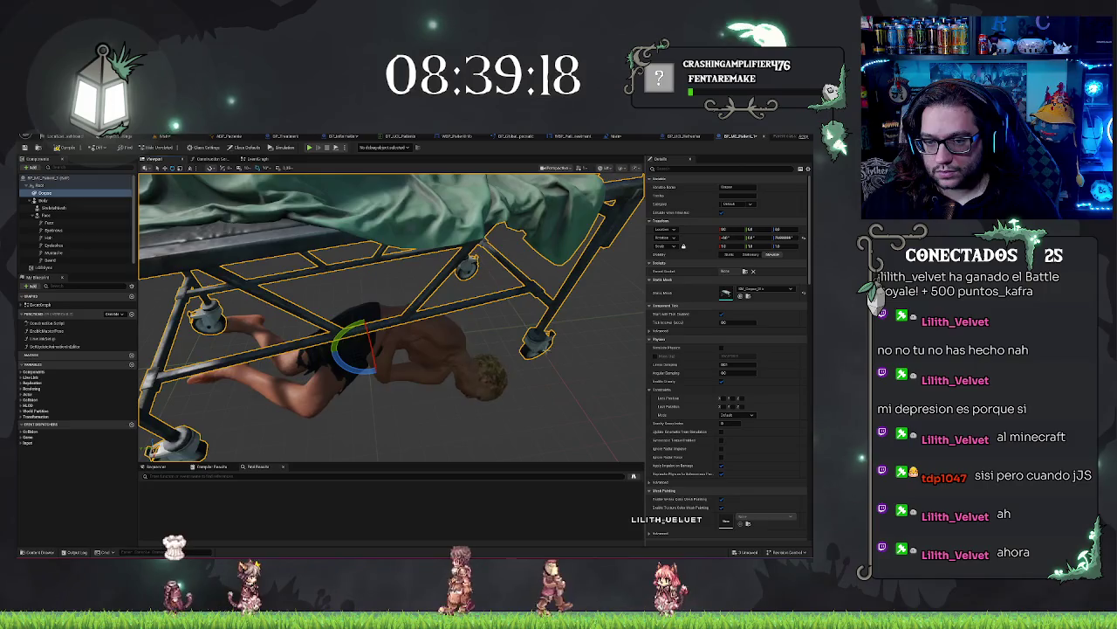
left_click(763, 290)
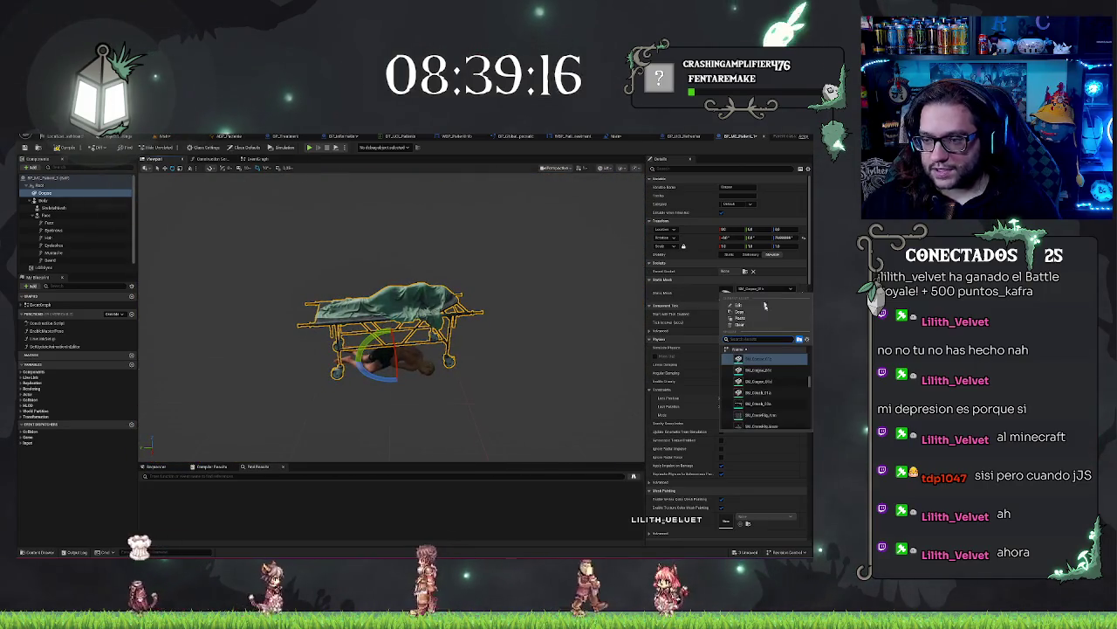
left_click(491, 330)
mouse_move(491, 330)
left_mouse_down()
mouse_move(472, 349)
mouse_move(436, 323)
left_mouse_up()
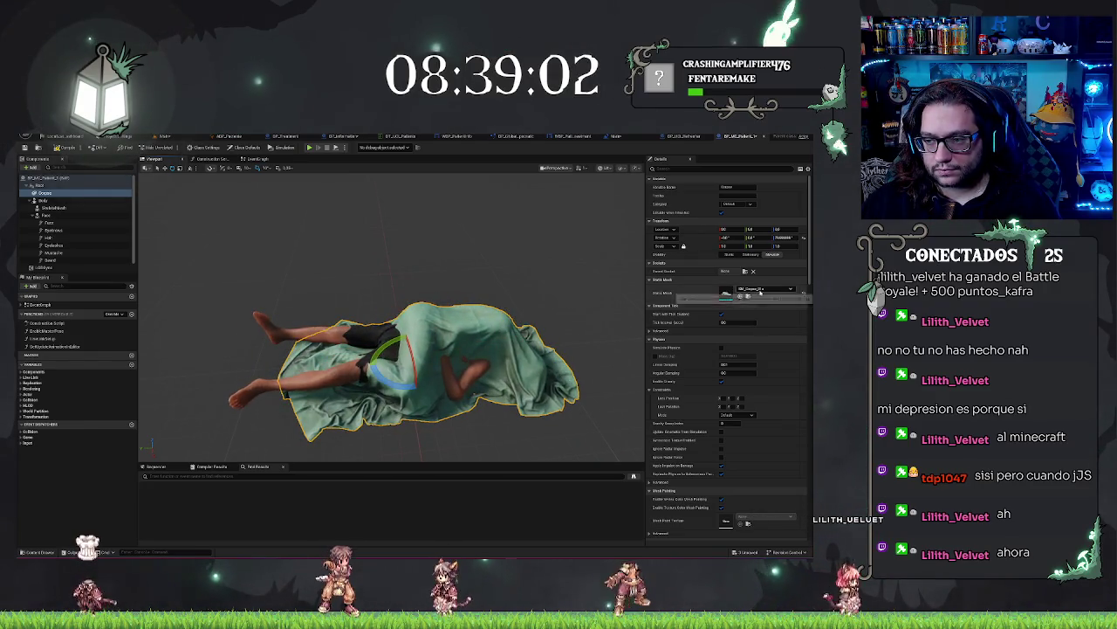
Step: Assign the white sheet-covered corpse mesh from a 'corpse' search and rotate it flat along the body
left_click(761, 292)
type("corpse")
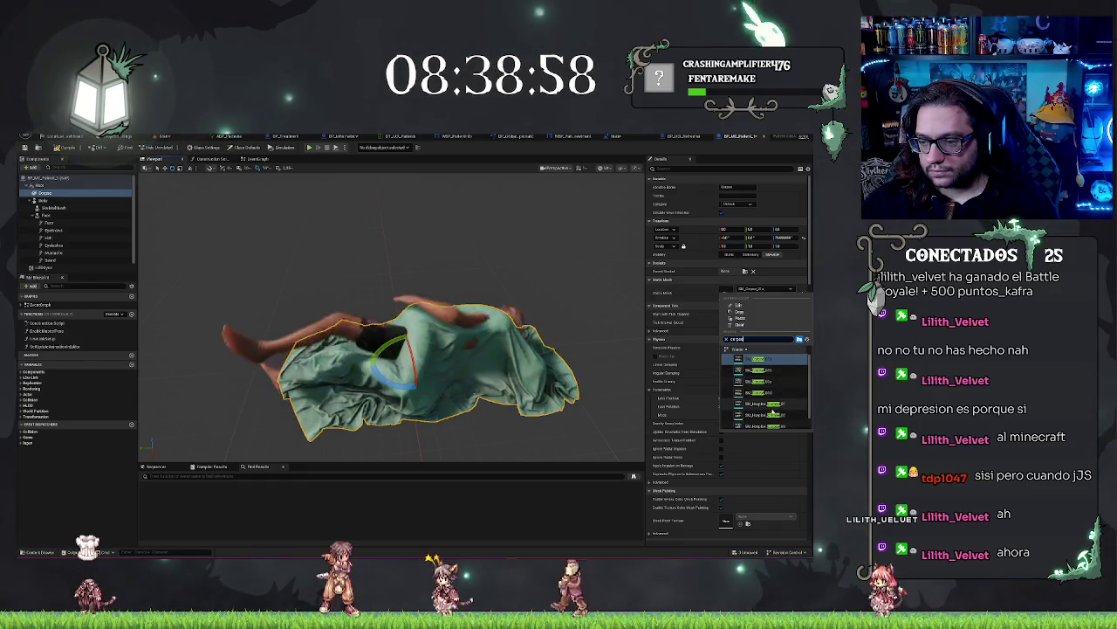
left_click(770, 408)
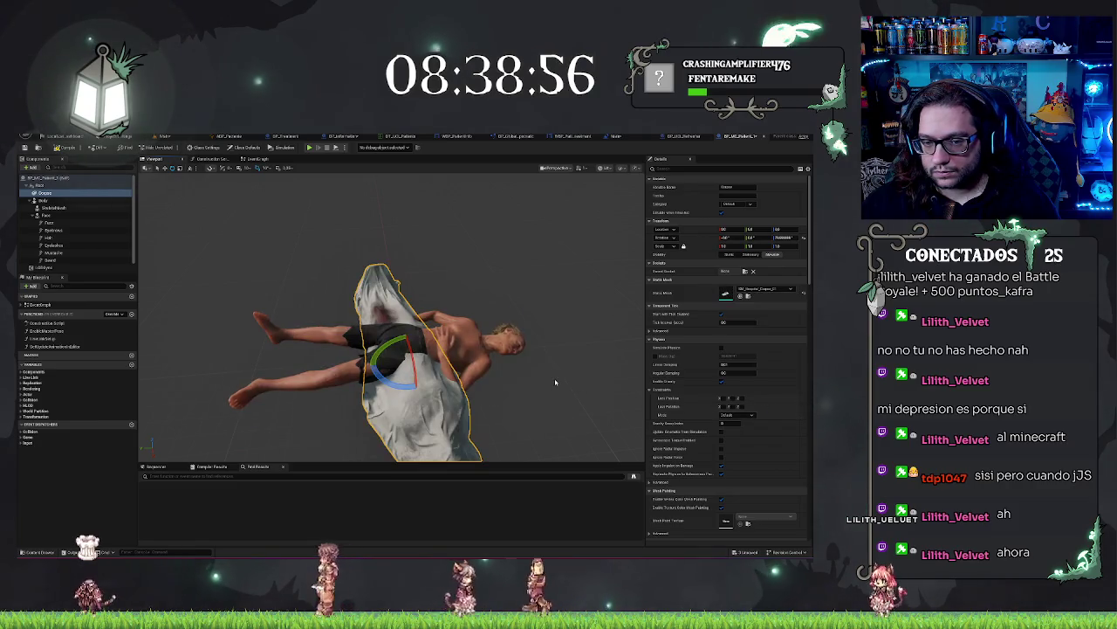
left_click_drag(404, 384, 502, 402)
mouse_move(411, 384)
left_mouse_down()
mouse_move(376, 331)
mouse_move(410, 284)
mouse_move(516, 372)
left_mouse_up()
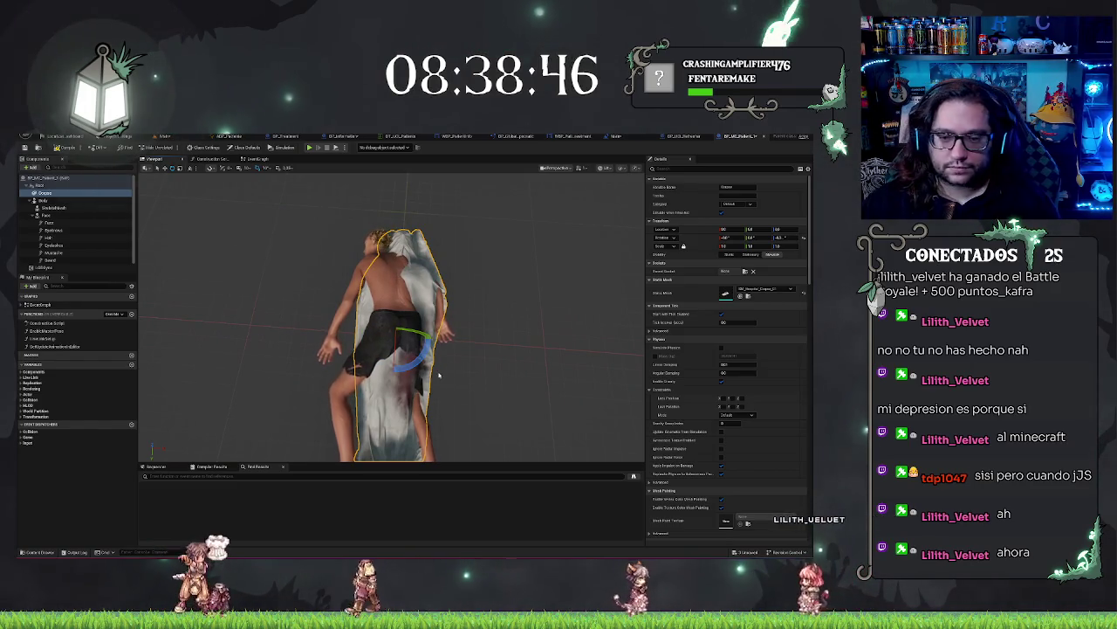
mouse_move(437, 372)
left_mouse_down()
mouse_move(411, 358)
mouse_move(462, 356)
mouse_move(445, 348)
left_mouse_up()
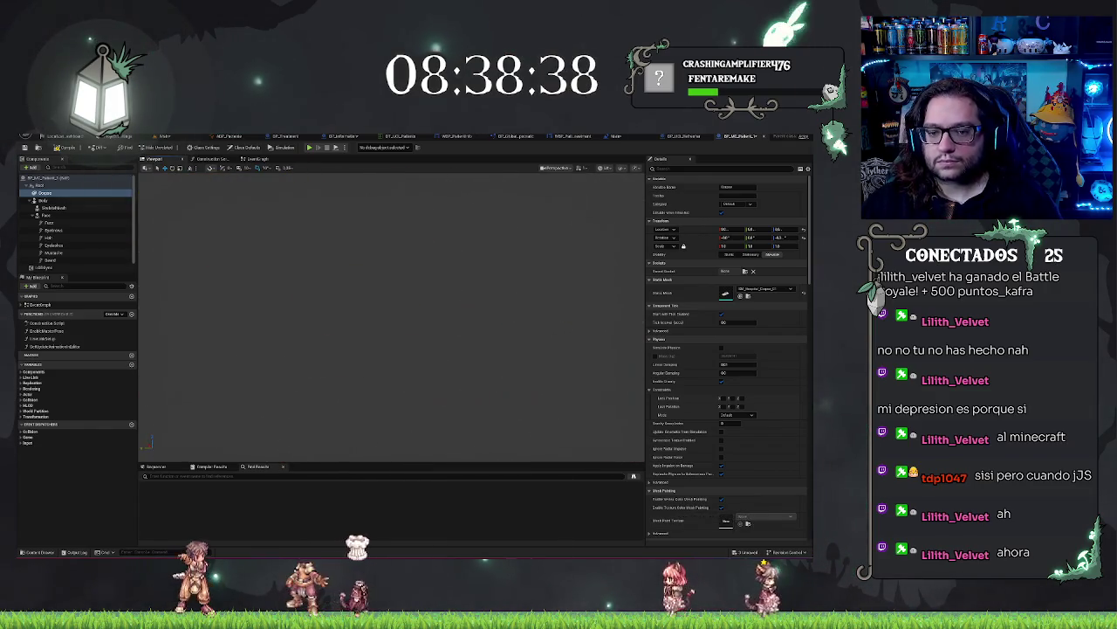
Step: Swap the component's Static Mesh to the other Hospital_Corpse sheet-covered mesh and go back to the Main level
left_click(756, 289)
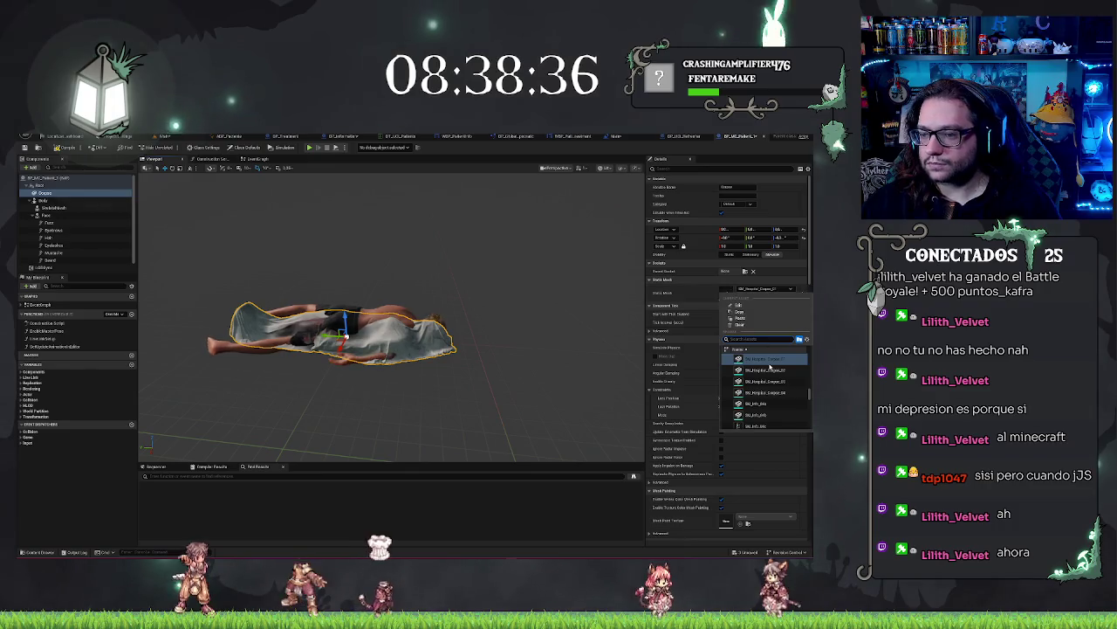
scroll(769, 367, "up", 1)
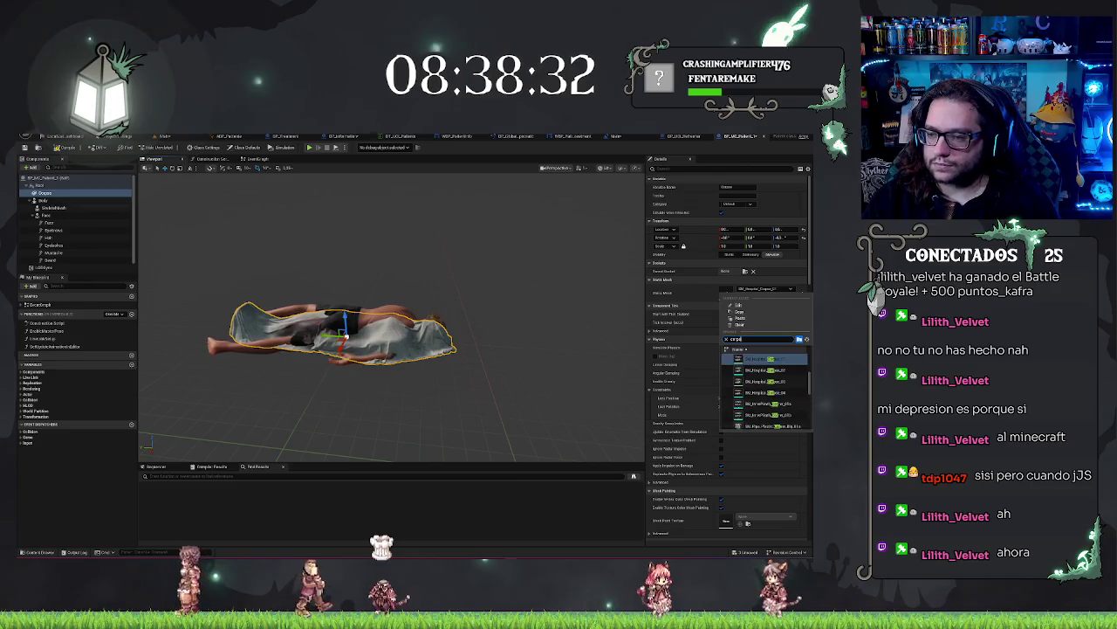
left_click(763, 365)
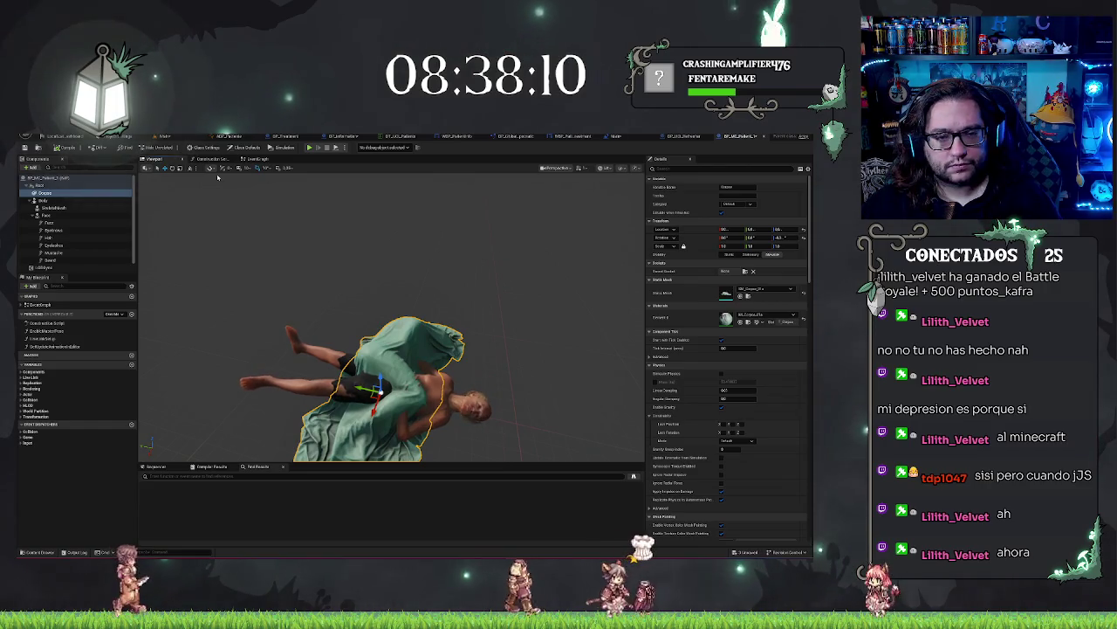
left_click(166, 136)
Step: Place a gurney mesh from the Hospital_Meshings folder into the ward
left_click_drag(358, 301, 297, 301)
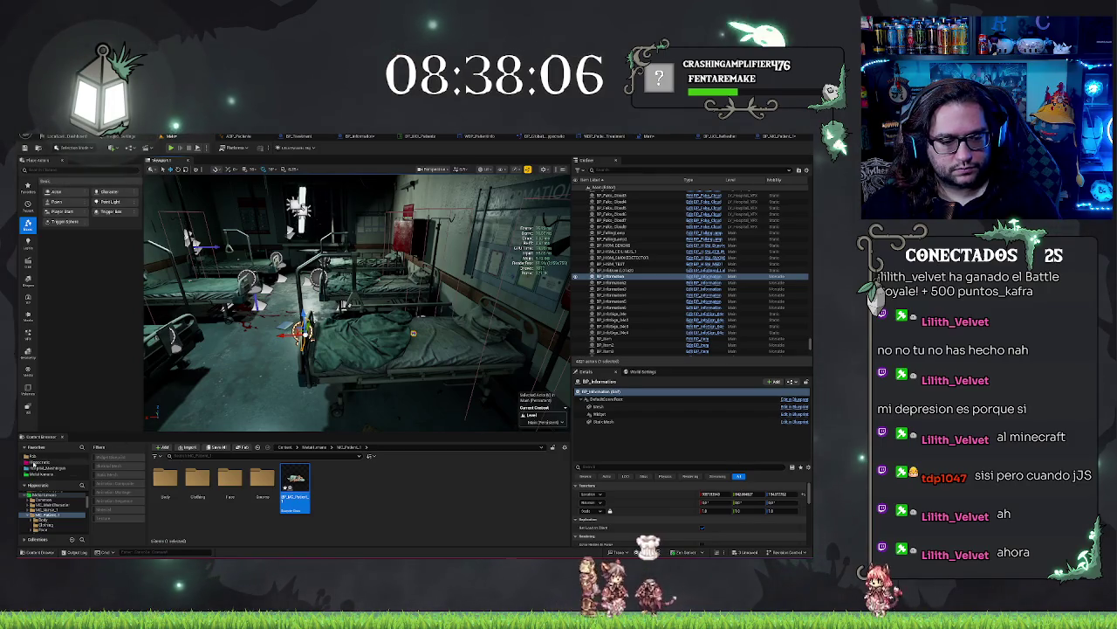
left_click(31, 455)
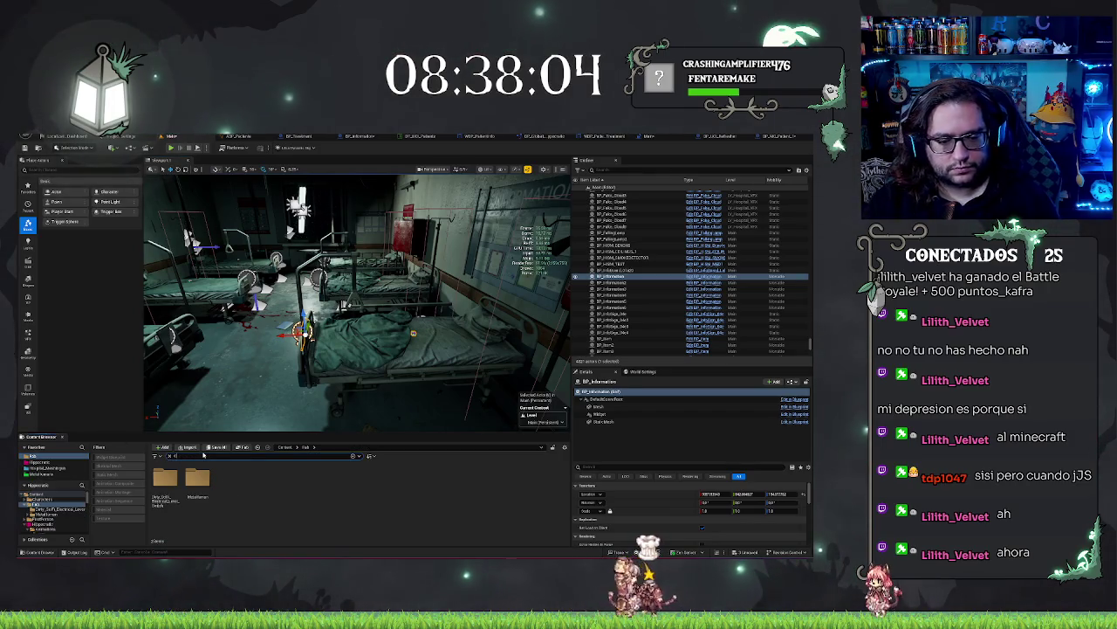
type("a")
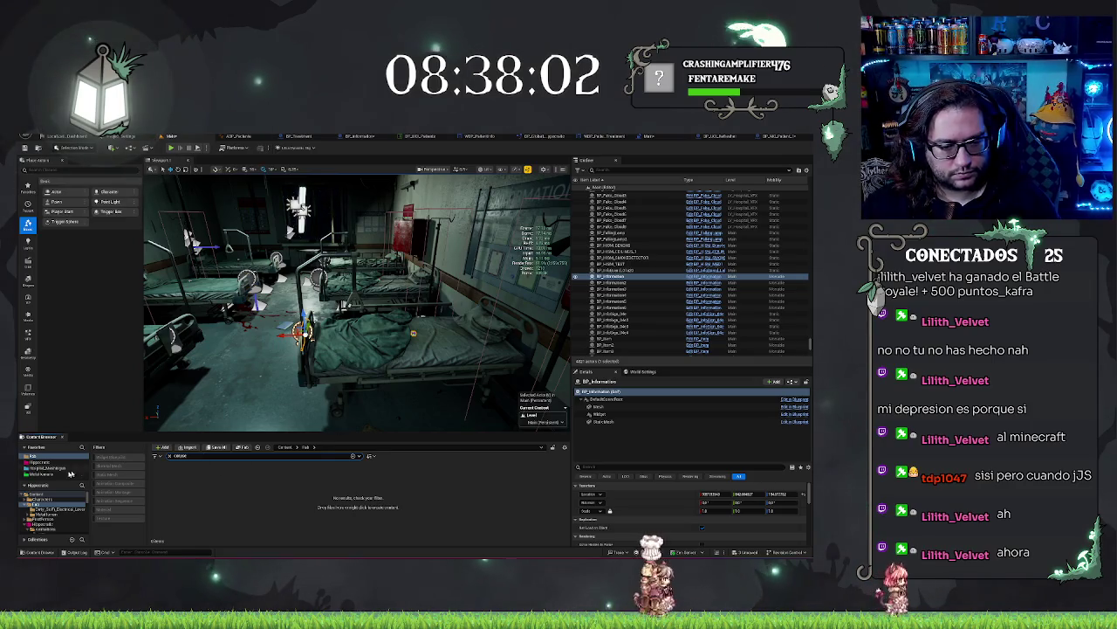
left_click(41, 469)
mouse_move(197, 480)
left_mouse_down()
mouse_move(410, 349)
mouse_move(438, 377)
left_mouse_up()
key("Escape")
Step: Shift the corpse mesh up onto the bed
left_click(310, 341)
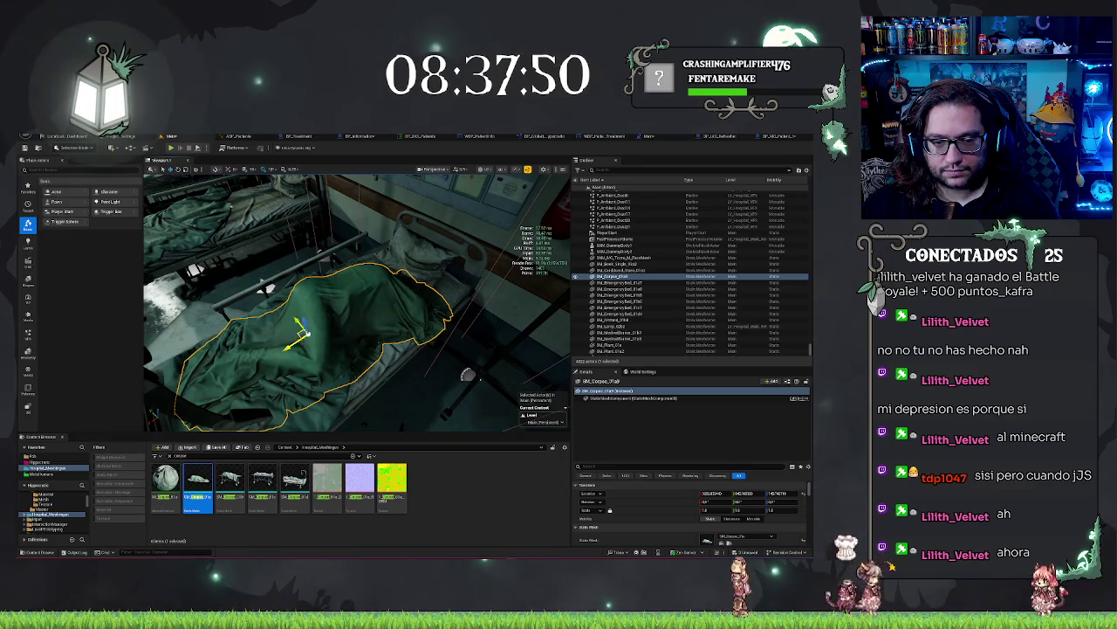
mouse_move(299, 334)
left_mouse_down()
mouse_move(307, 323)
mouse_move(302, 352)
mouse_move(357, 356)
left_mouse_up()
key("Escape")
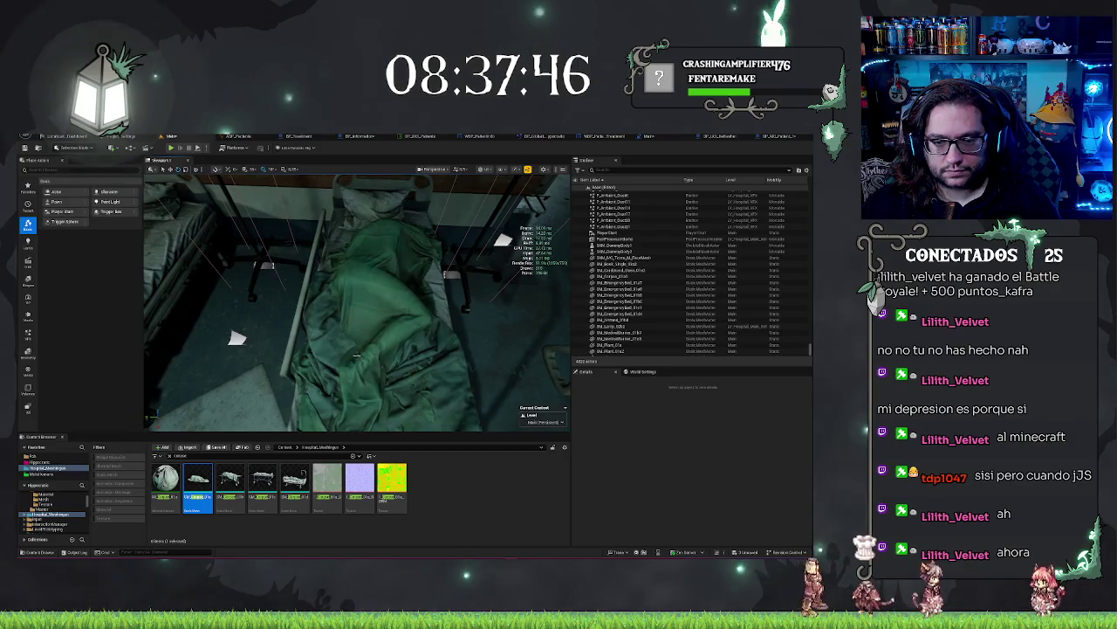
left_click(356, 349)
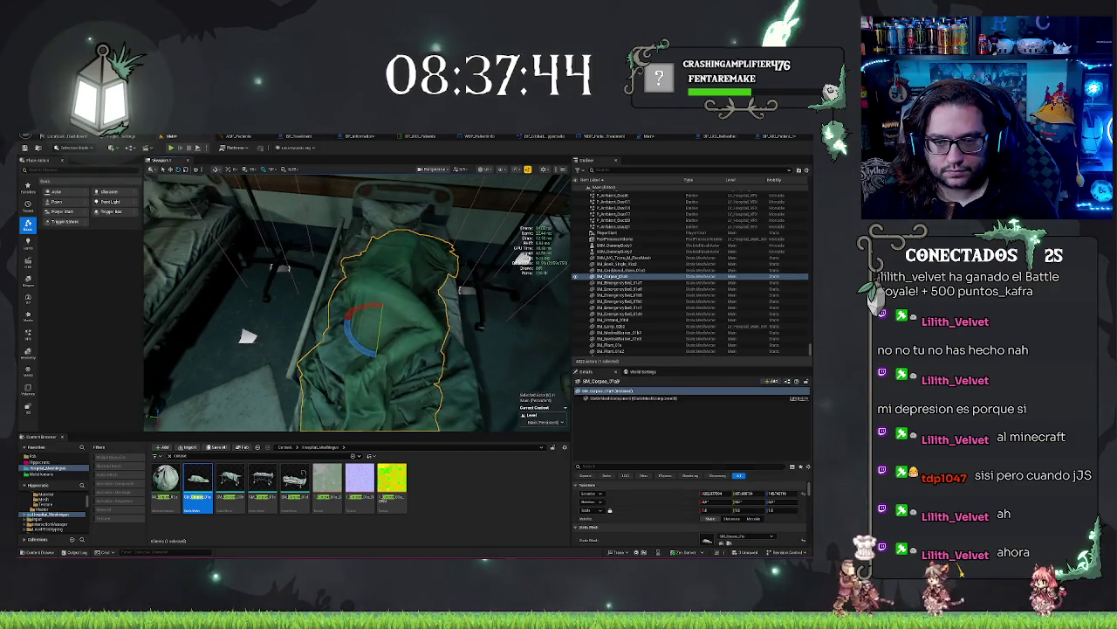
key("Escape")
mouse_move(356, 350)
left_mouse_down()
mouse_move(275, 340)
mouse_move(365, 374)
left_mouse_up()
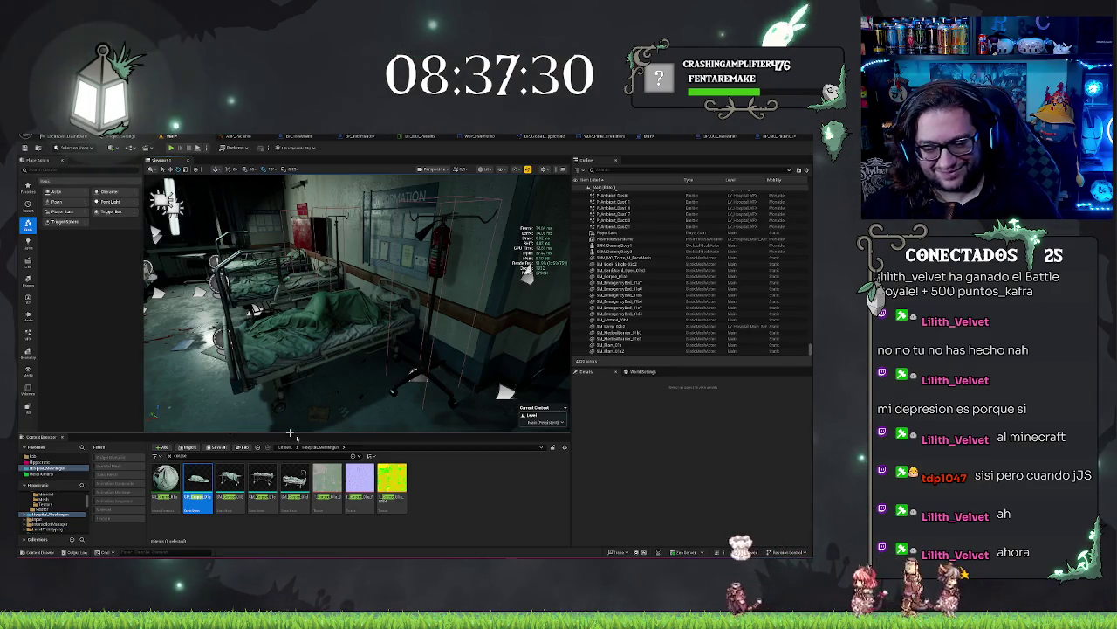
Step: Fly across the ward, check the beds and corpse stretchers, and pull back for a wider view
mouse_move(291, 419)
left_mouse_down()
mouse_move(270, 410)
mouse_move(310, 493)
mouse_move(335, 387)
mouse_move(472, 381)
mouse_move(163, 182)
left_mouse_up()
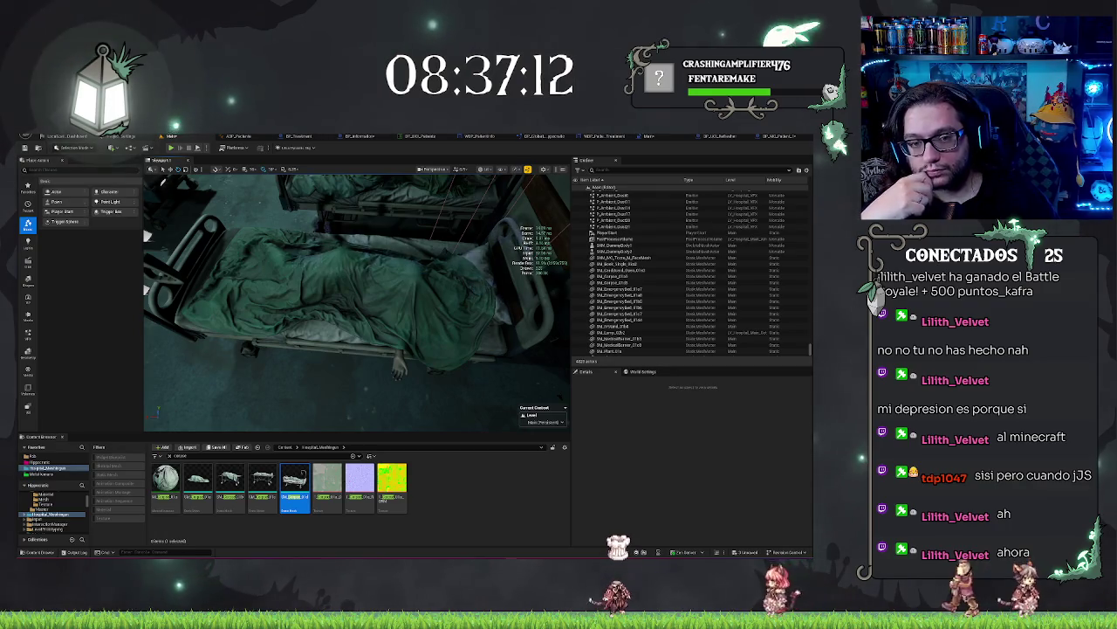
left_click(366, 289)
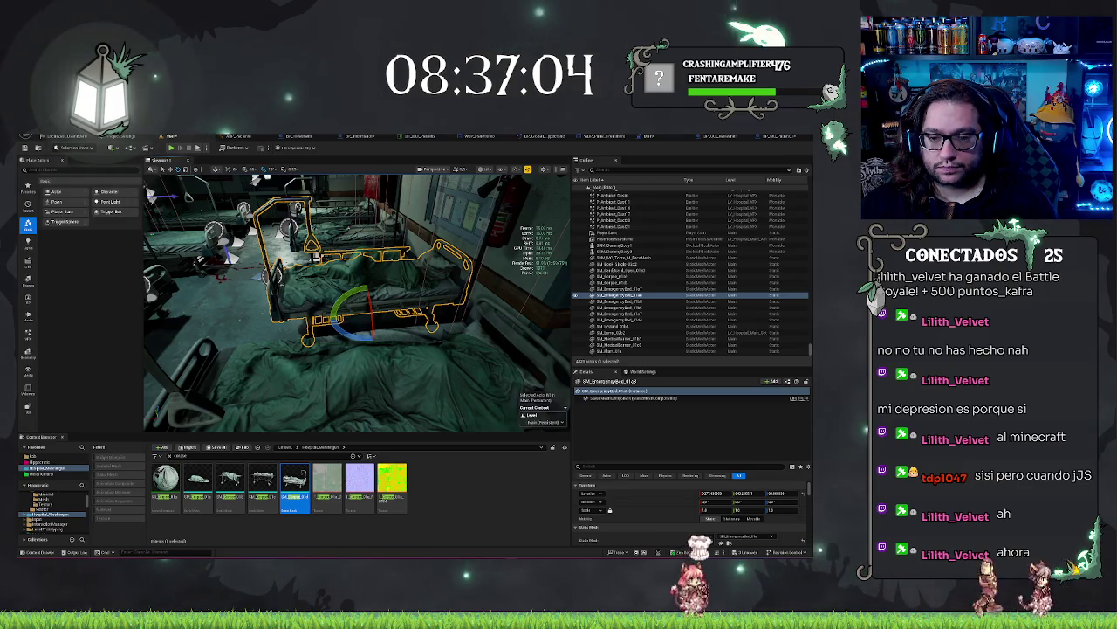
key("Escape")
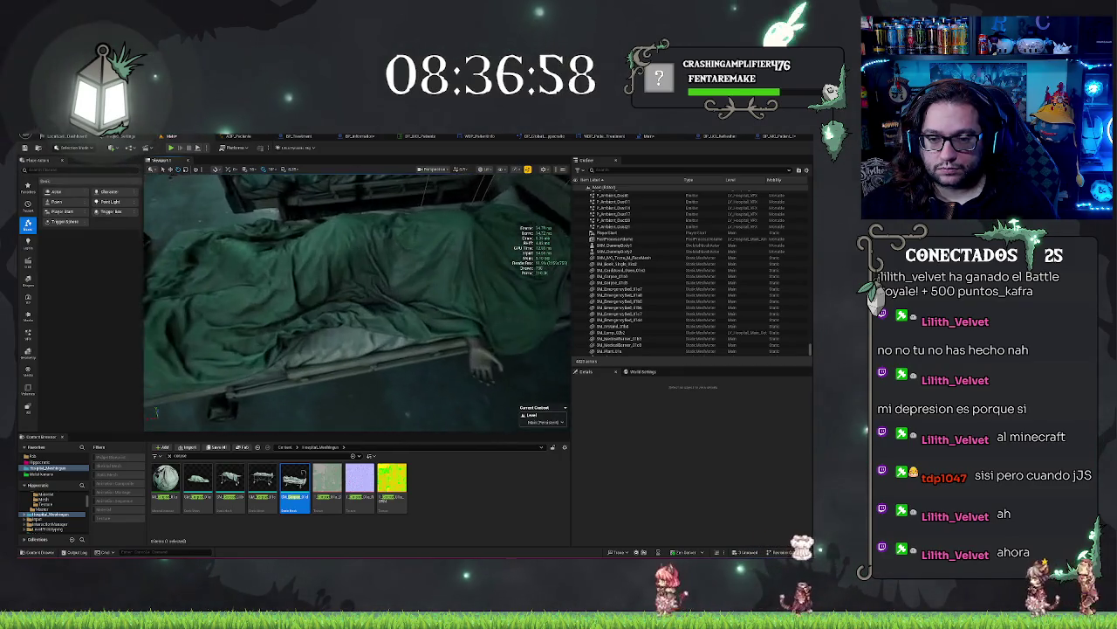
left_click(262, 480)
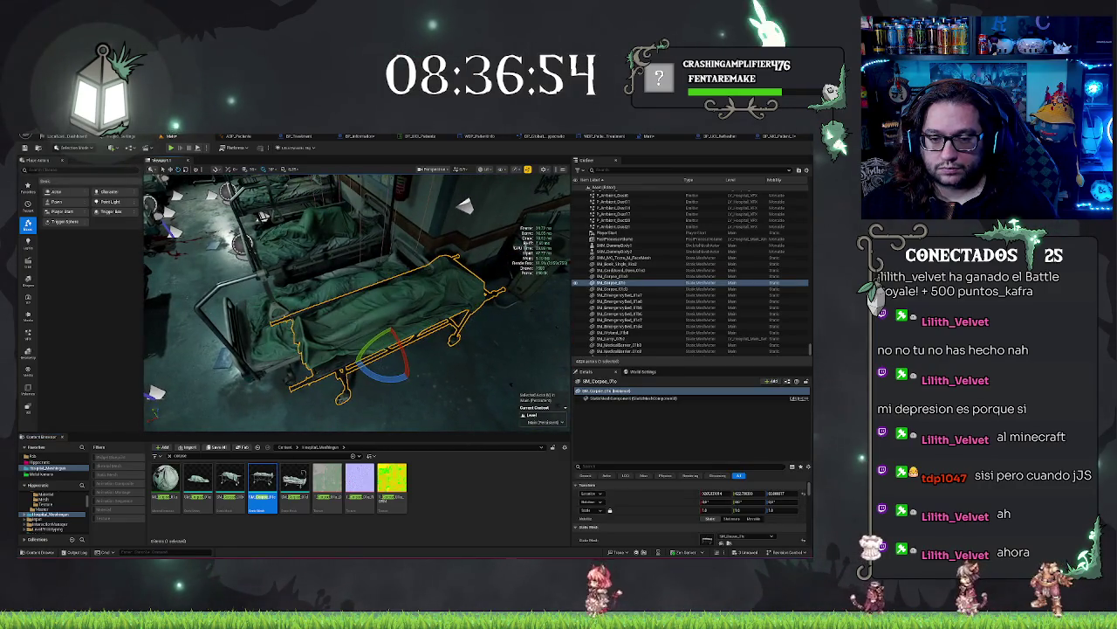
left_click_drag(465, 205, 437, 276)
key("Escape")
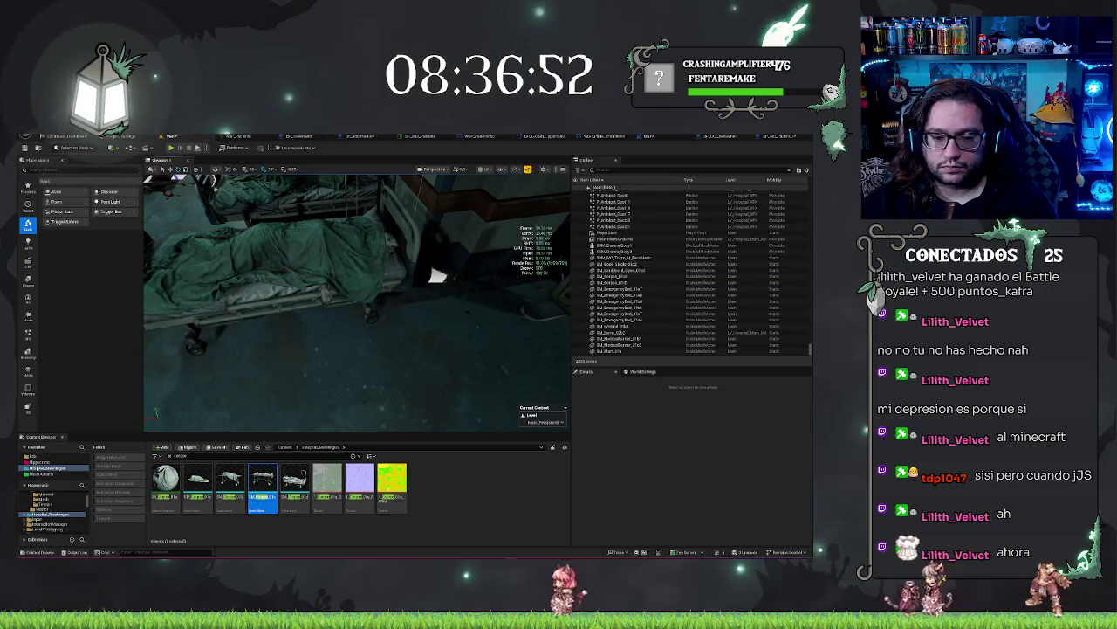
left_click(230, 480)
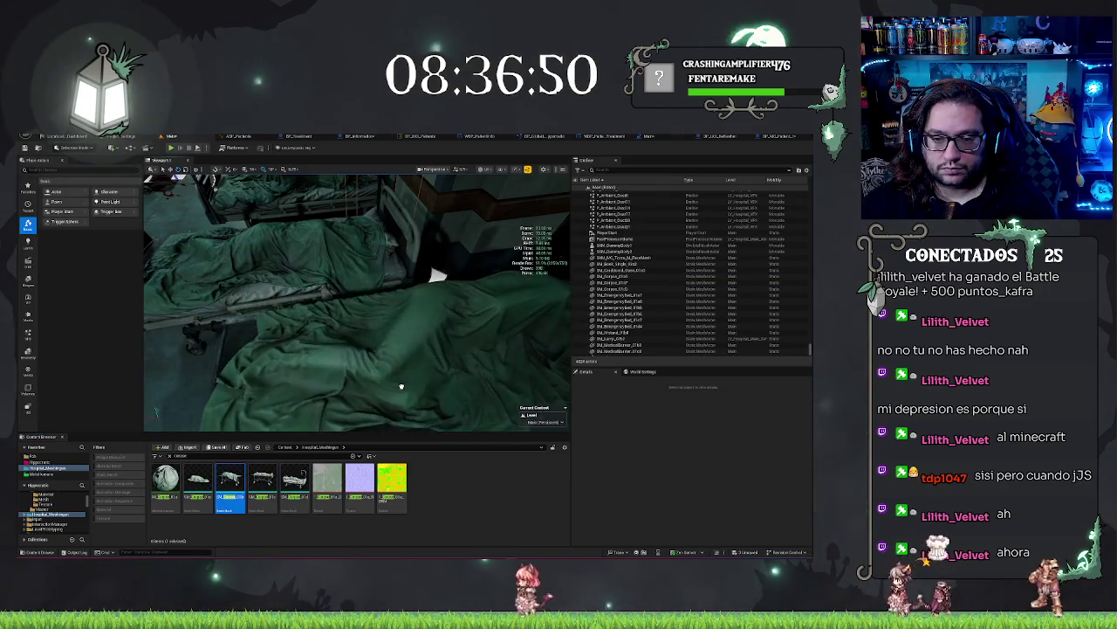
key("Escape")
mouse_move(450, 362)
left_mouse_down()
mouse_move(389, 330)
mouse_move(505, 347)
left_mouse_up()
Step: Reveal the stretcher's corpse mesh asset in its Content Browser folder
left_click(366, 332)
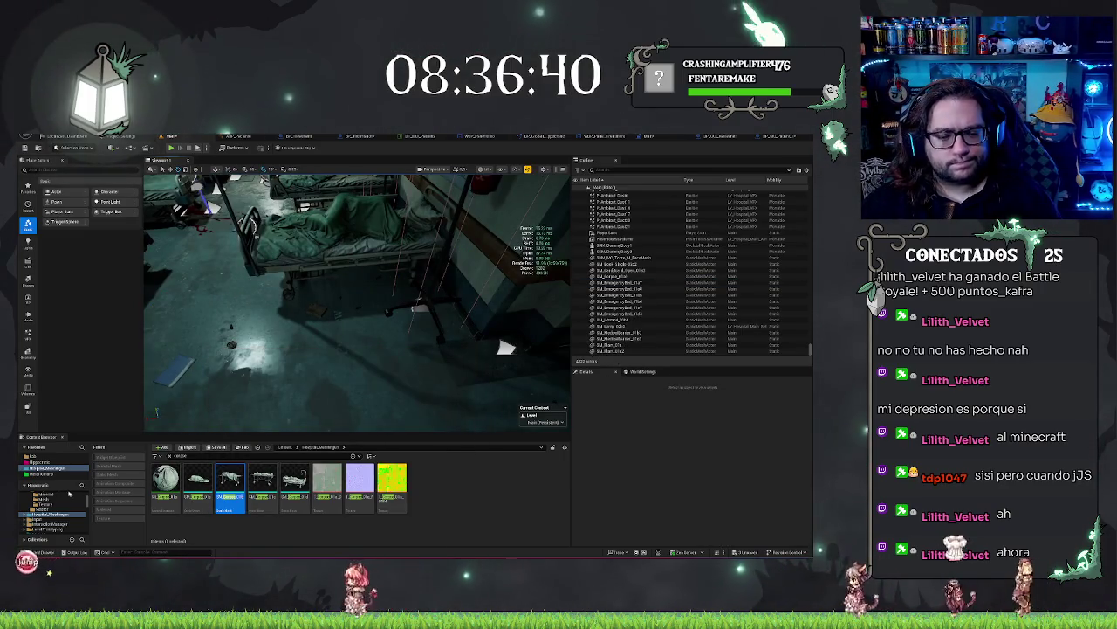
scroll(70, 502, "down", 5)
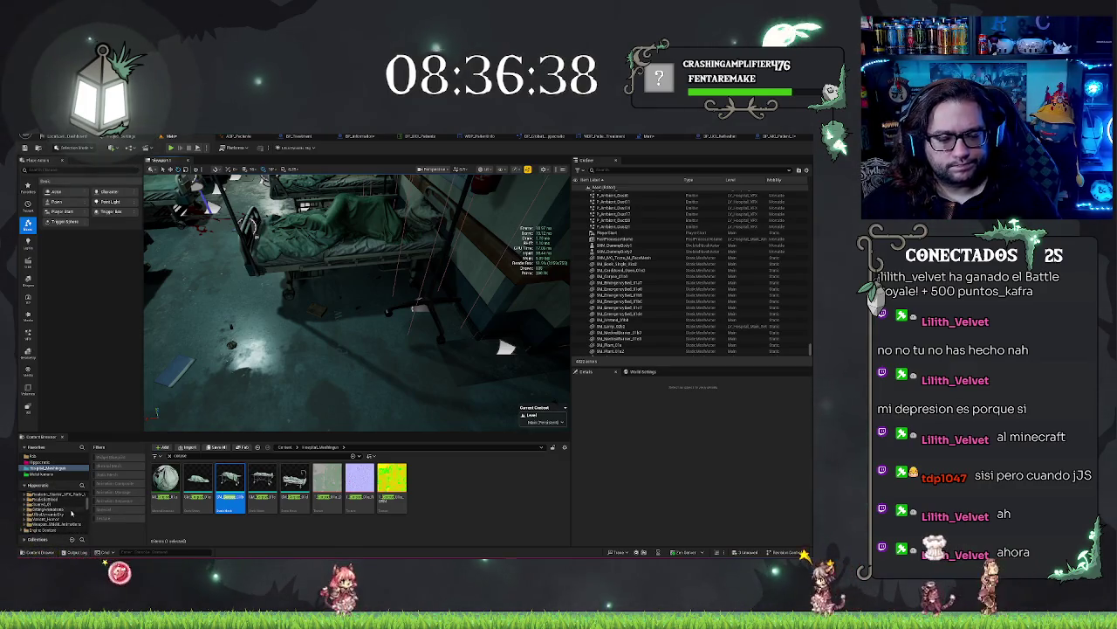
scroll(71, 513, "down", 5)
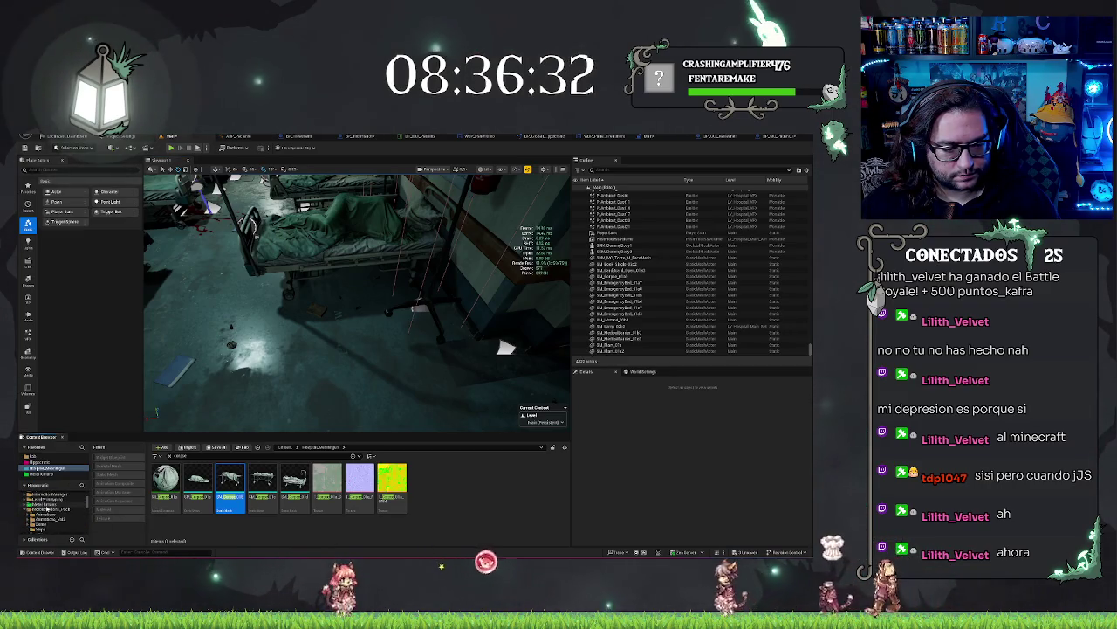
scroll(53, 510, "down", 3)
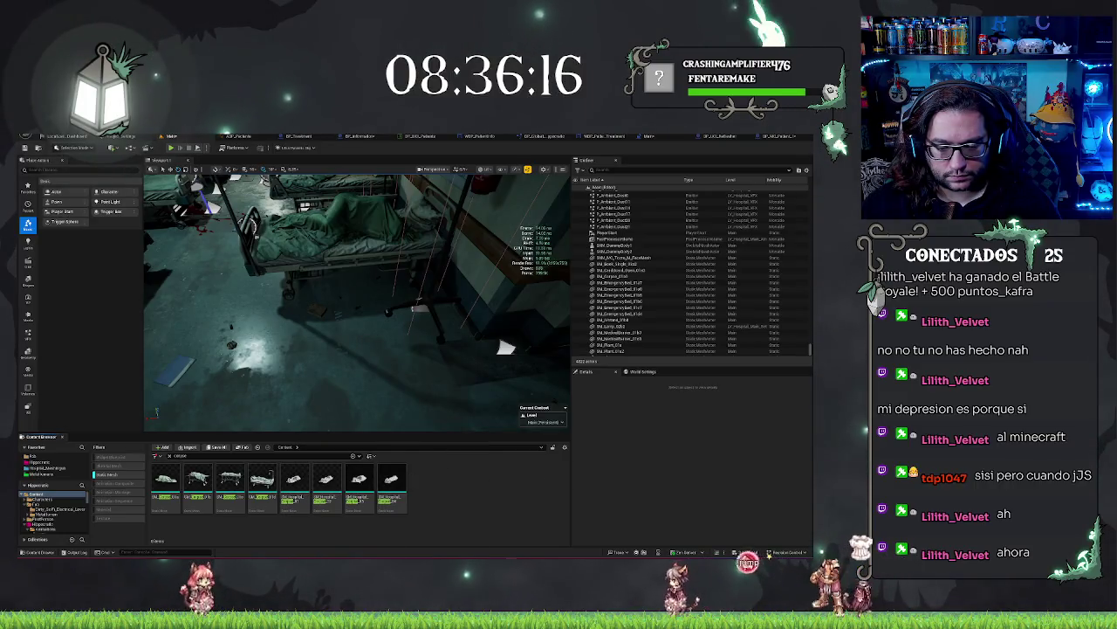
right_click(297, 482)
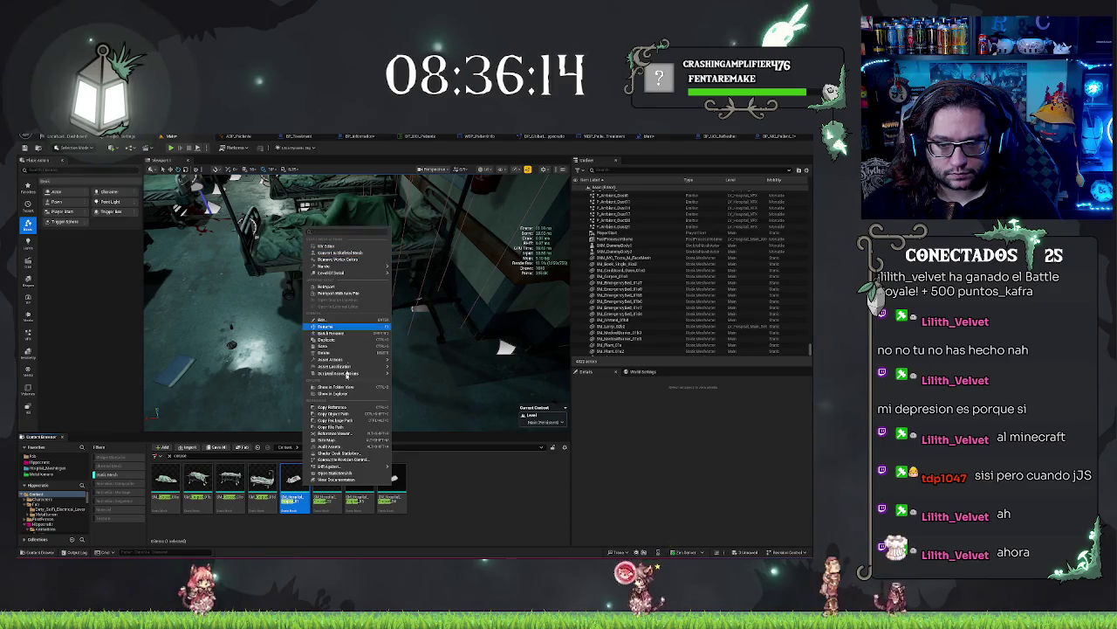
left_click(336, 387)
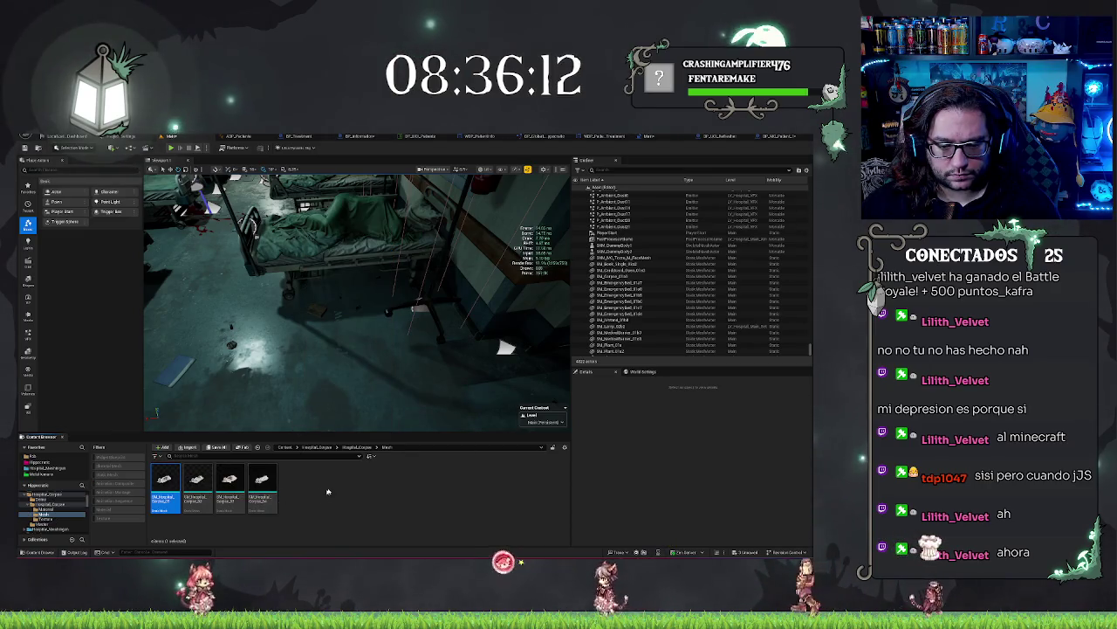
Step: Go up to Hospital_Corpse, open its Material folder, and select the first corpse material
key("BackSpace")
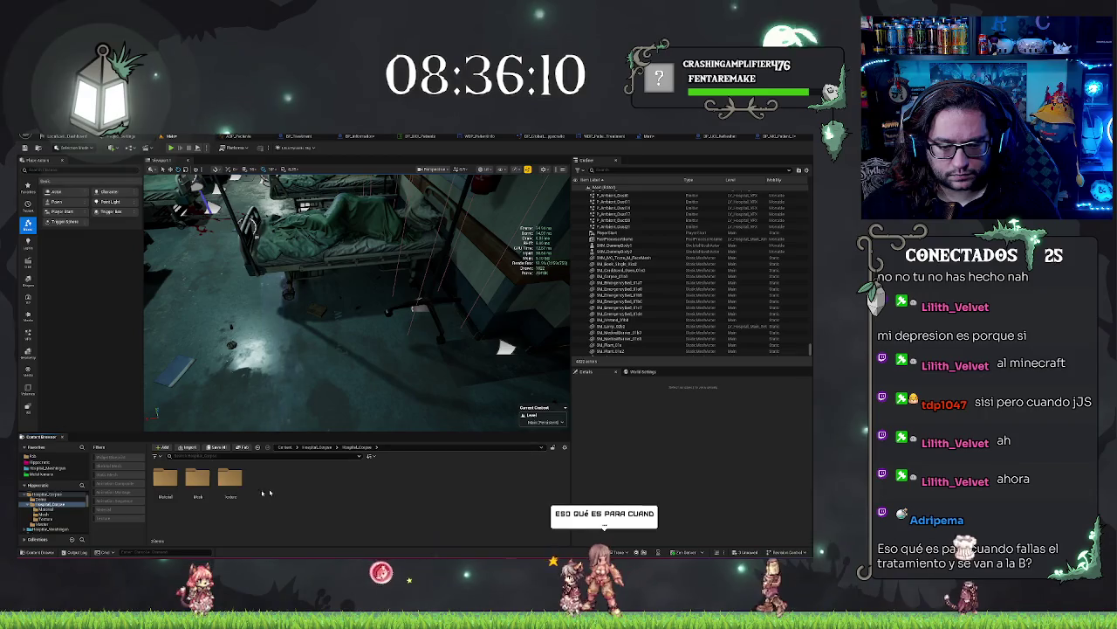
left_click(199, 478)
left_click(173, 477)
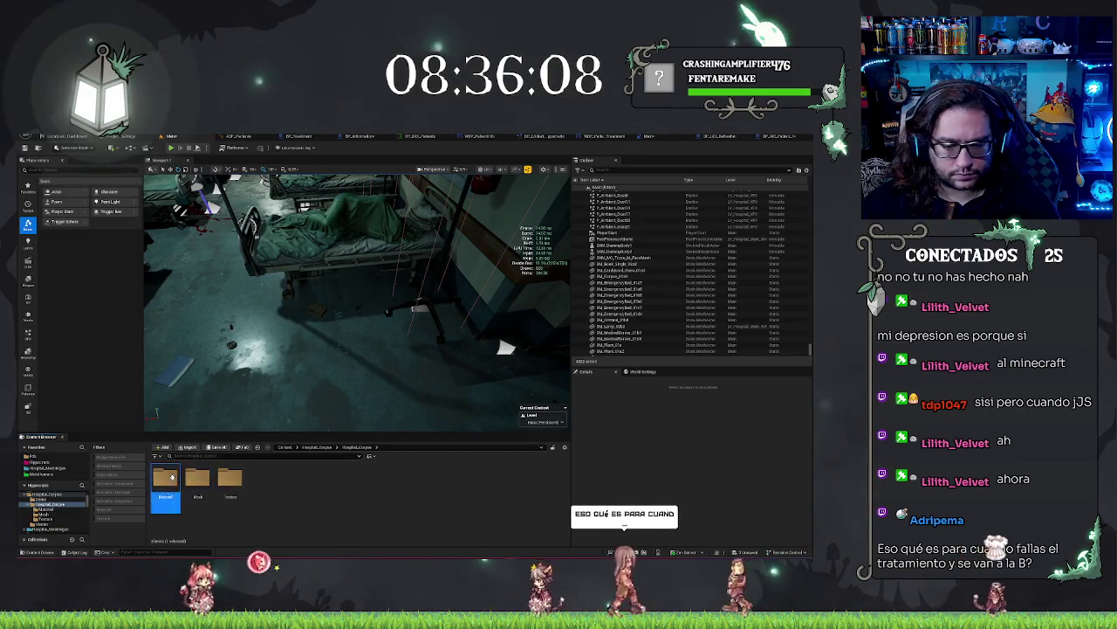
double_click(173, 478)
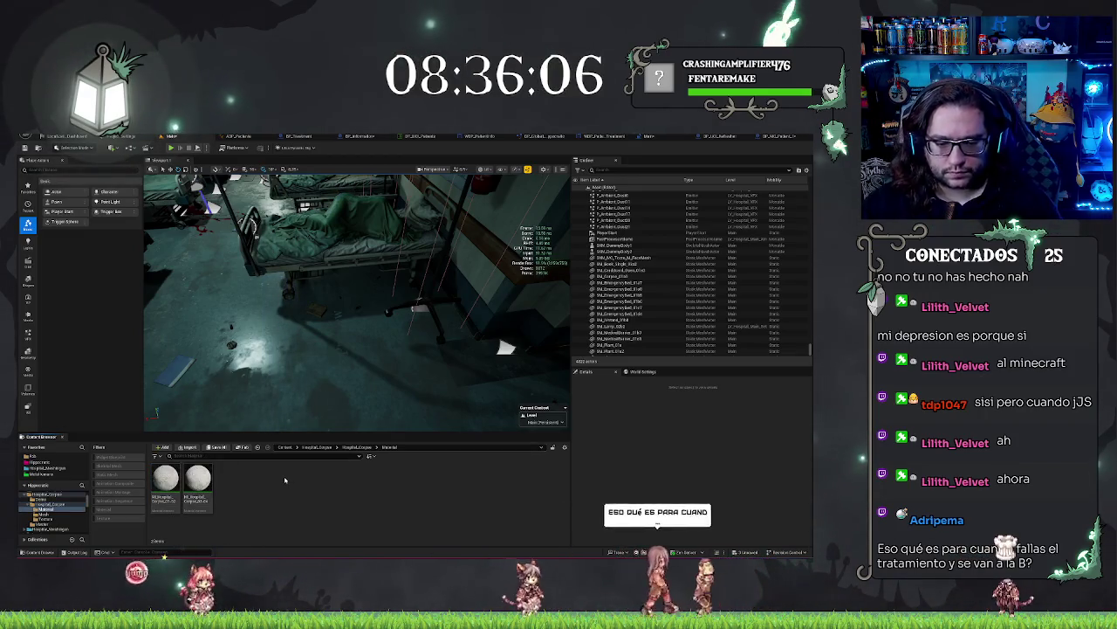
mouse_move(170, 480)
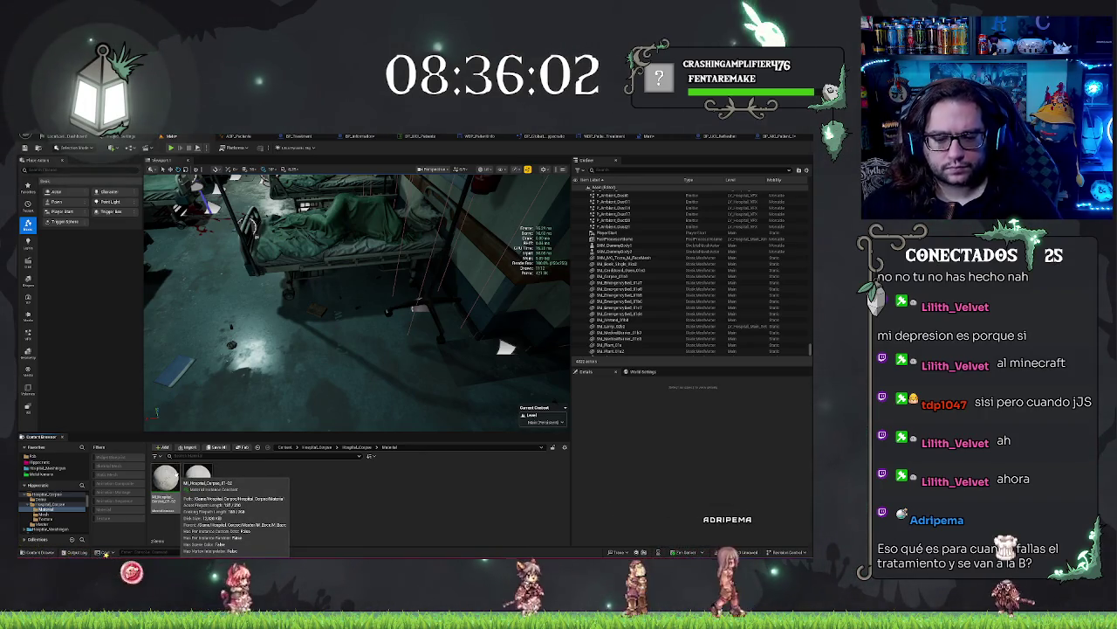
left_click(168, 480)
double_click(167, 480)
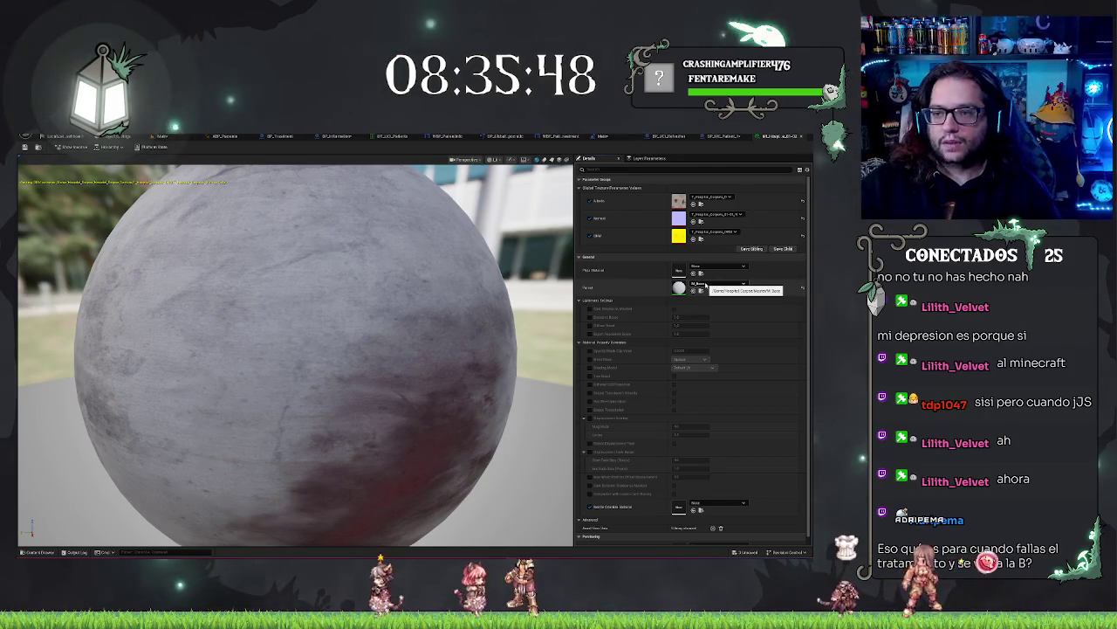
left_click(610, 136)
left_click(162, 136)
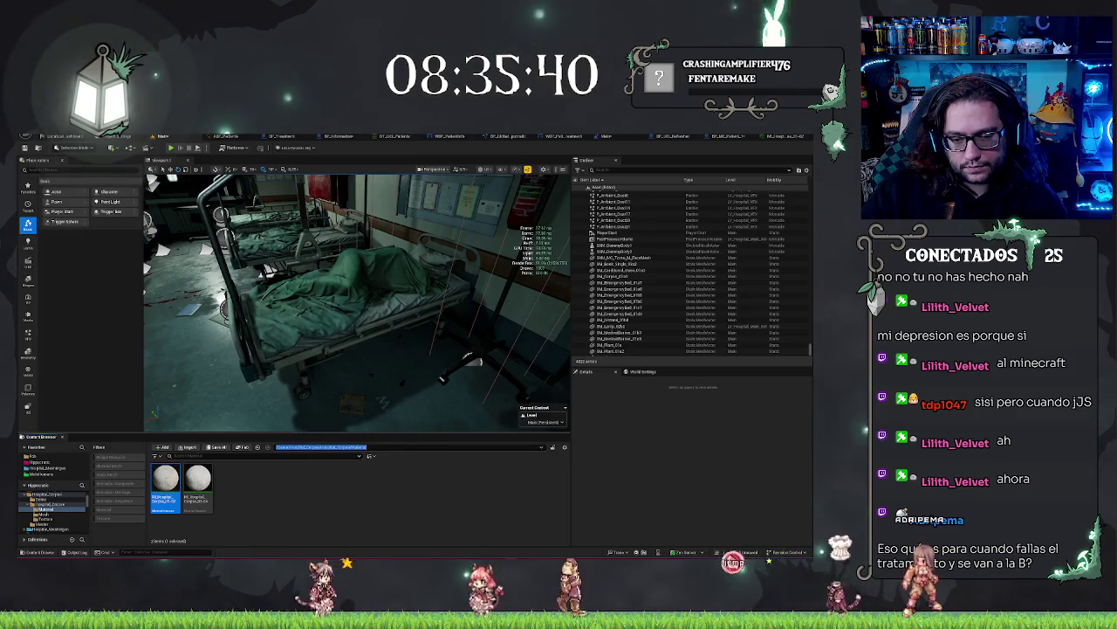
Step: Locate the material used by BP_Information's Mesh component in the Content Browser
left_click_drag(305, 367, 245, 307)
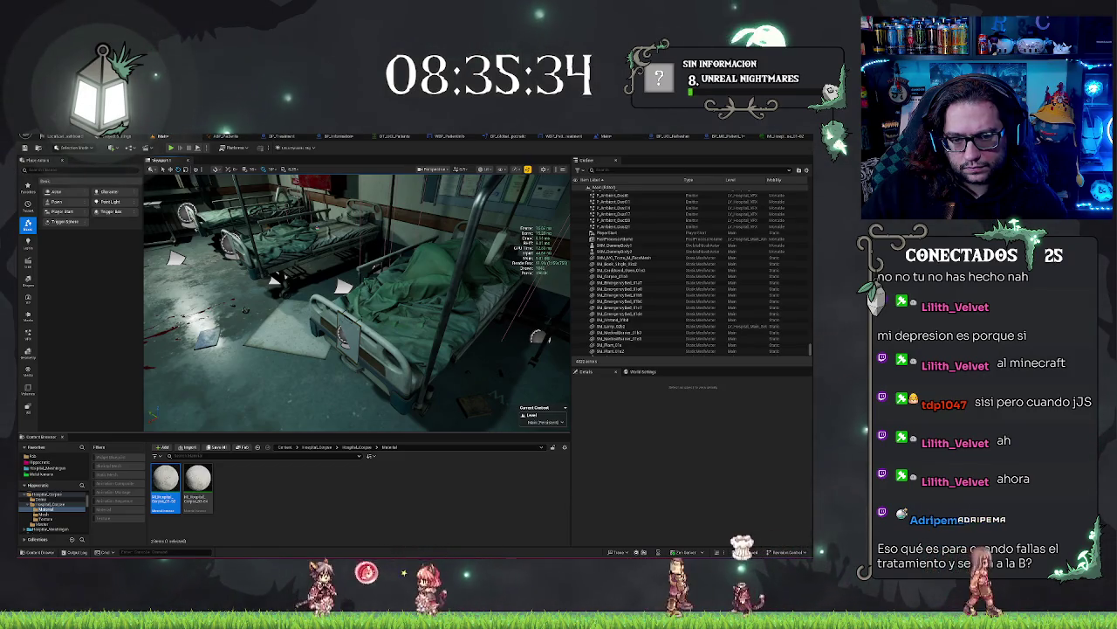
left_click(344, 332)
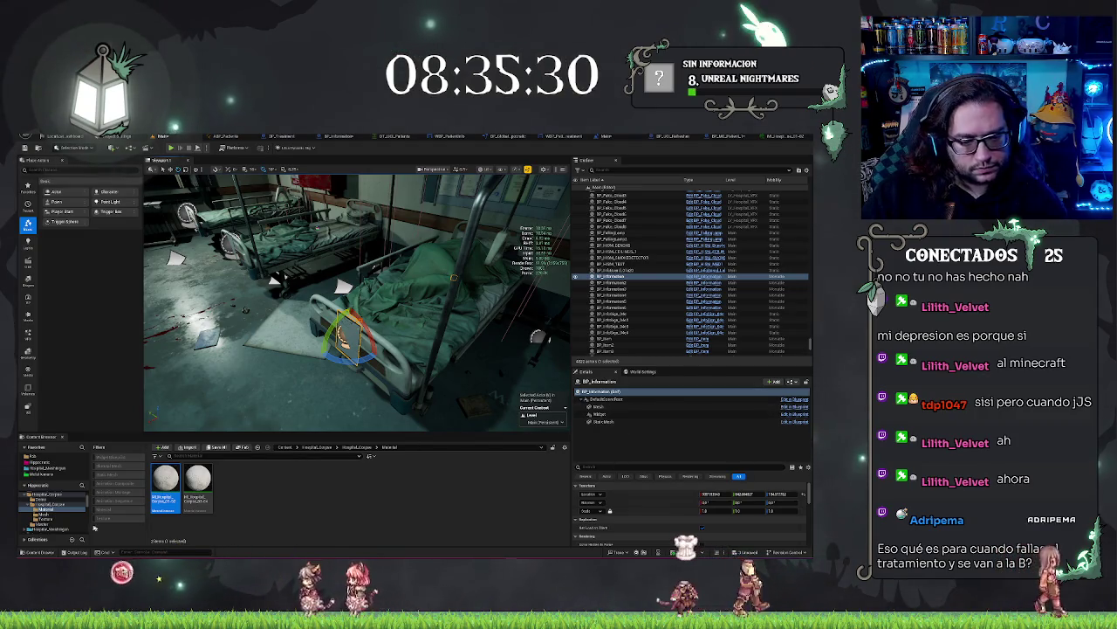
left_click(600, 407)
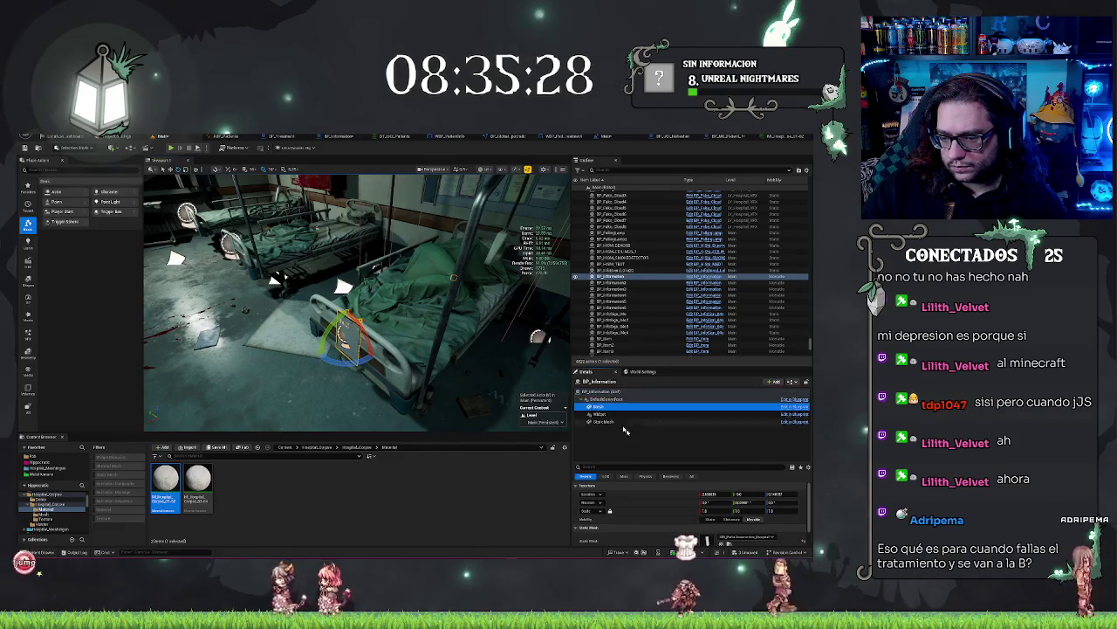
scroll(731, 522, "down", 2)
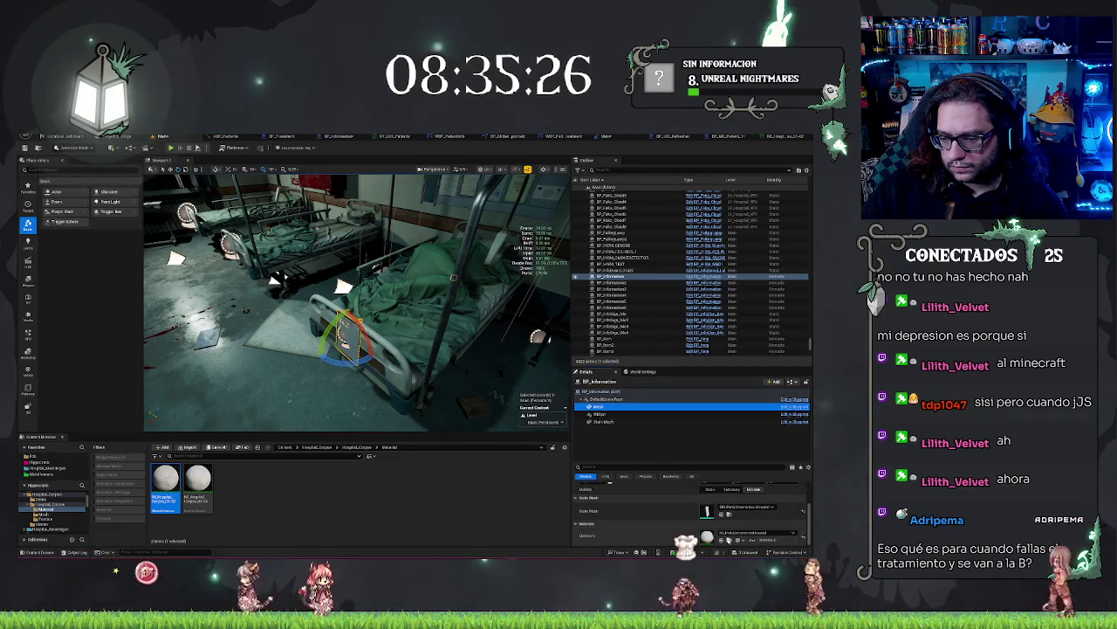
left_click(729, 536)
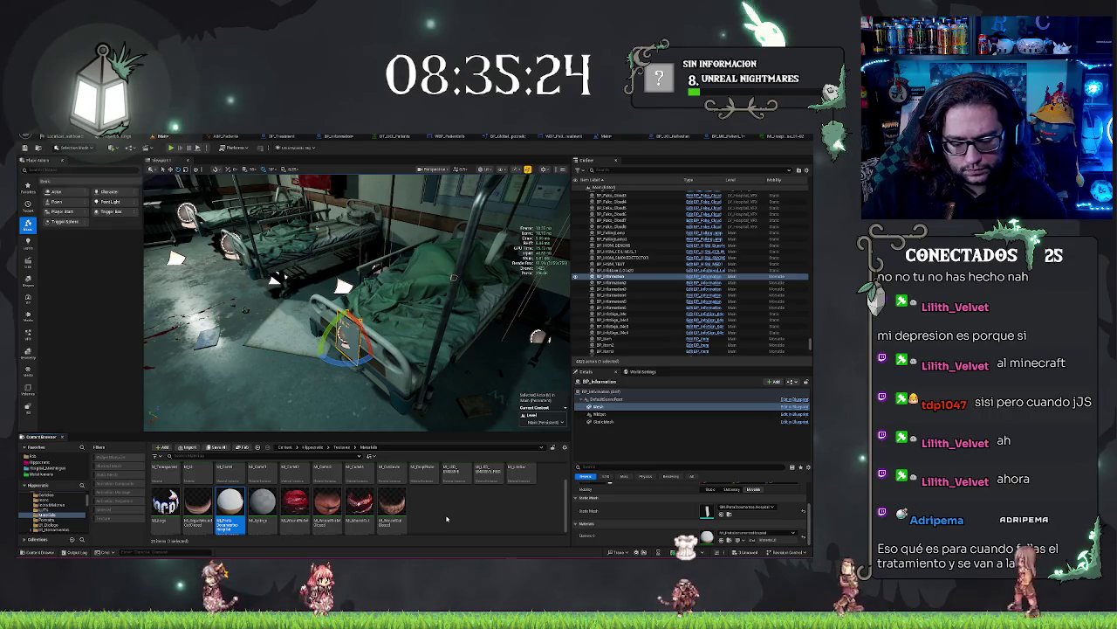
Step: Duplicate that material, move the copy into Hospital_Corpse/Material, and open it
key("ctrl+d")
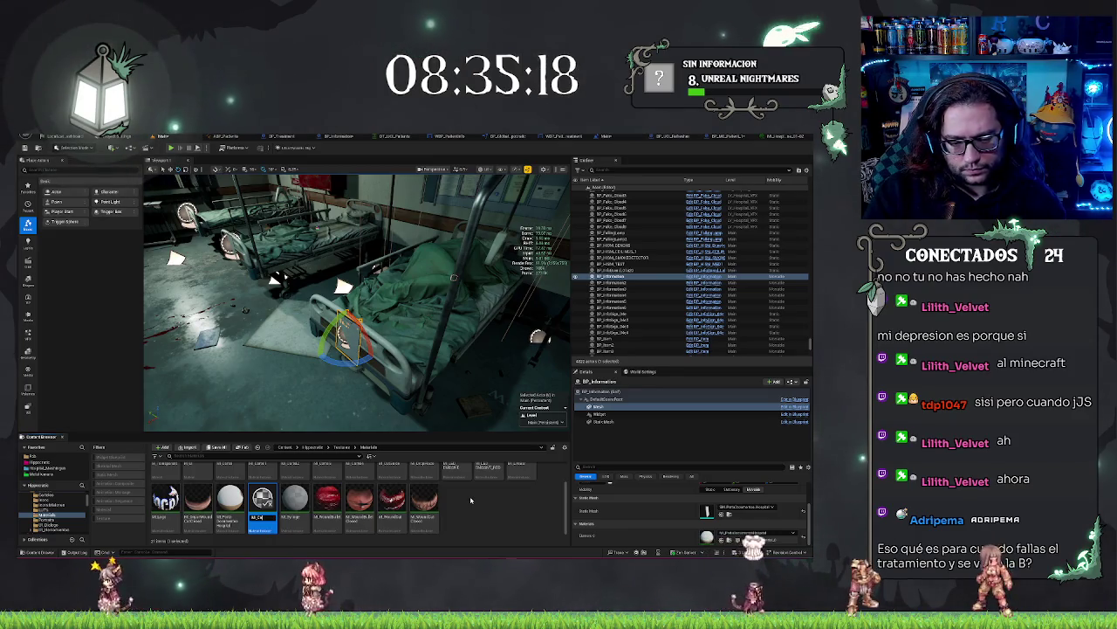
key("Return")
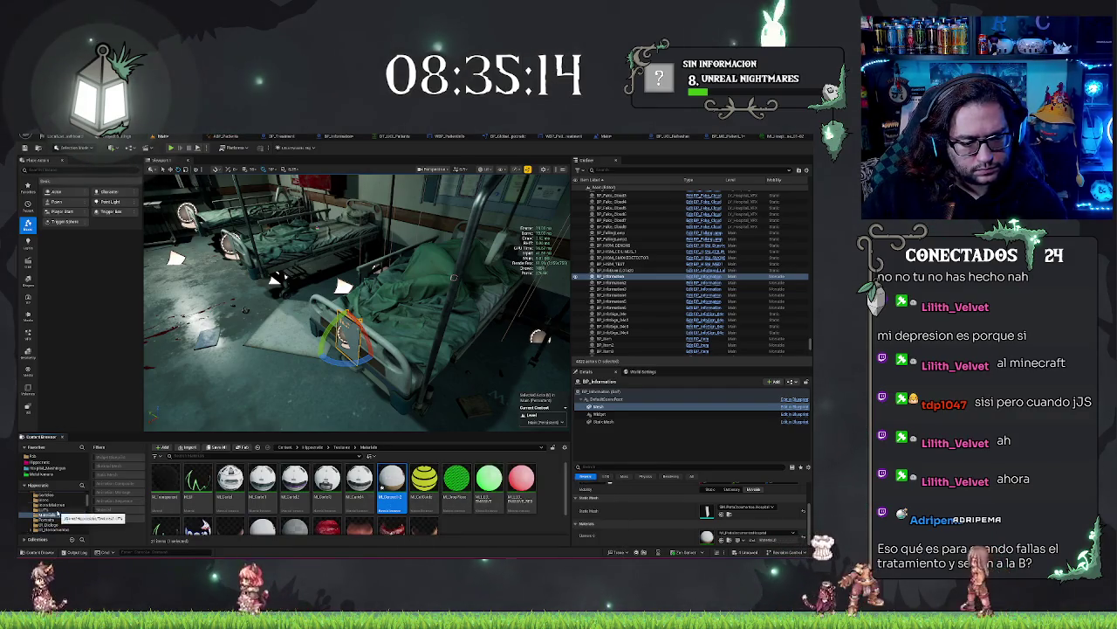
scroll(57, 513, "up", 5)
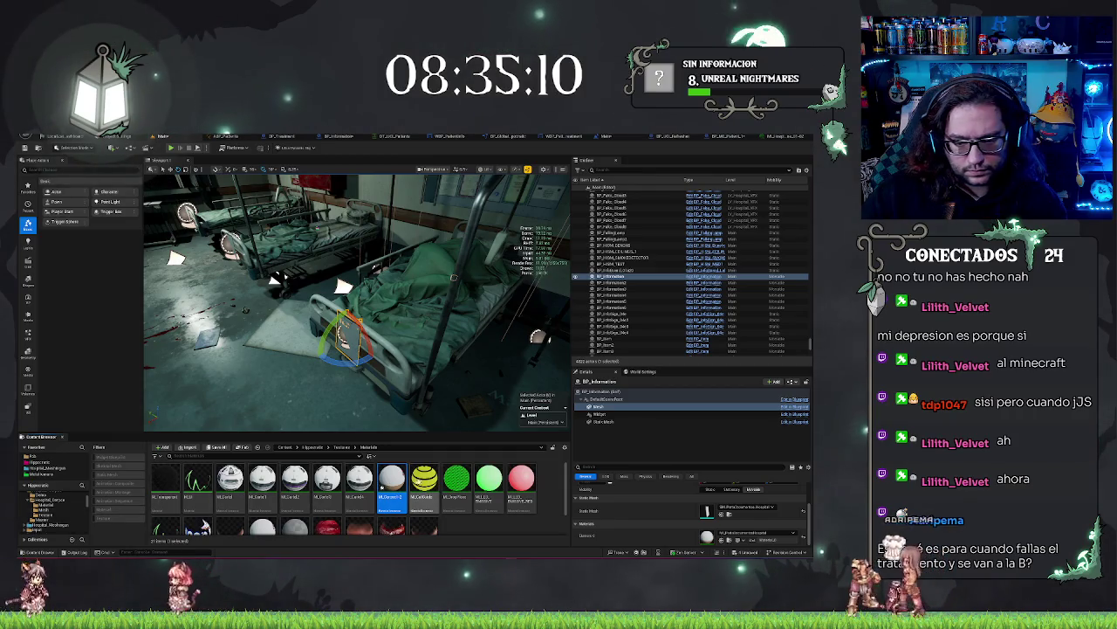
left_click(71, 516)
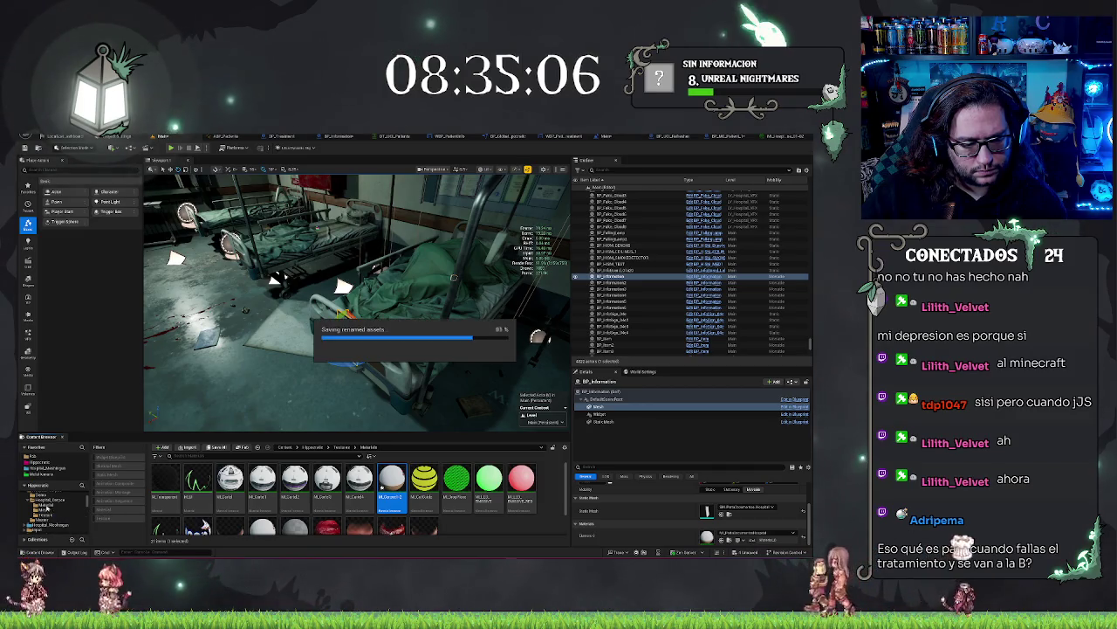
left_click(41, 505)
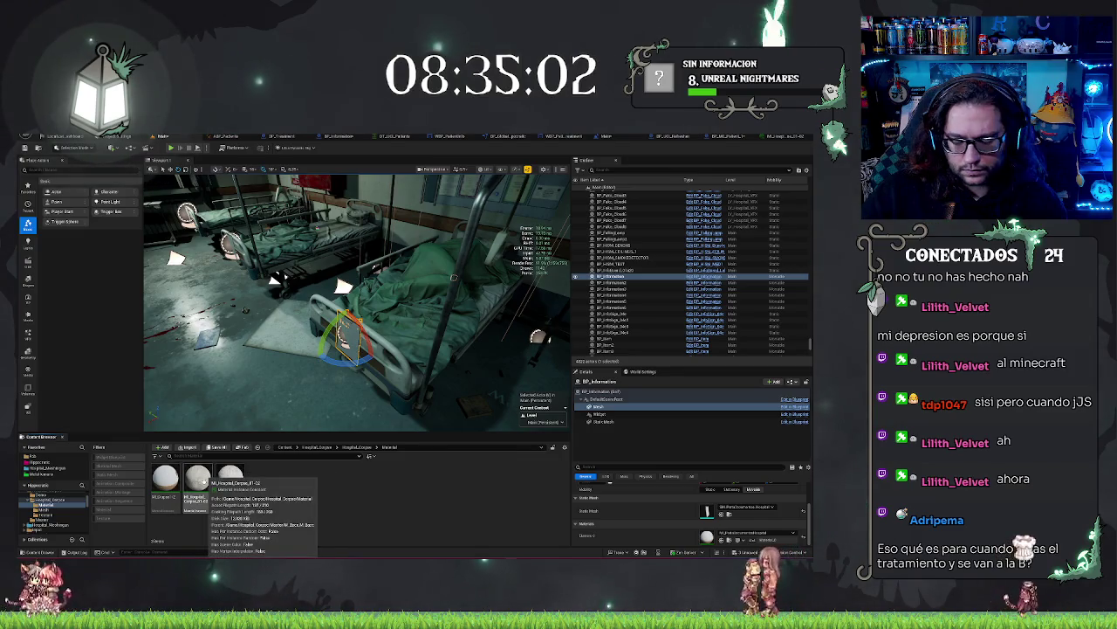
double_click(199, 475)
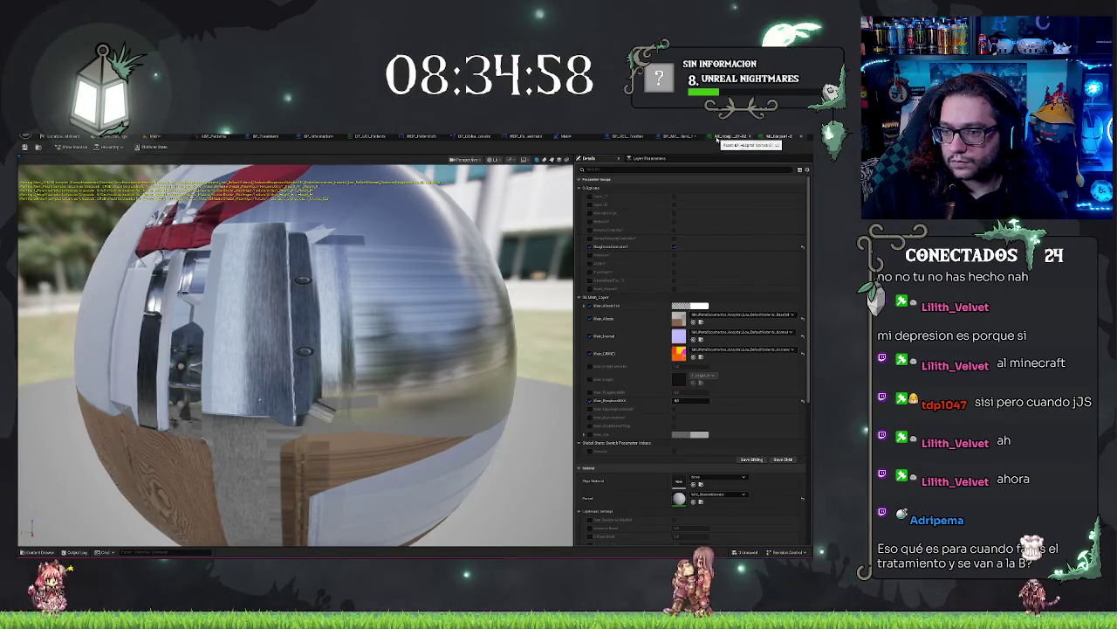
Step: Compare with the reference corpse materials and set the ORMD slot to the yellow ORMD texture
left_click(718, 140)
left_click(782, 141)
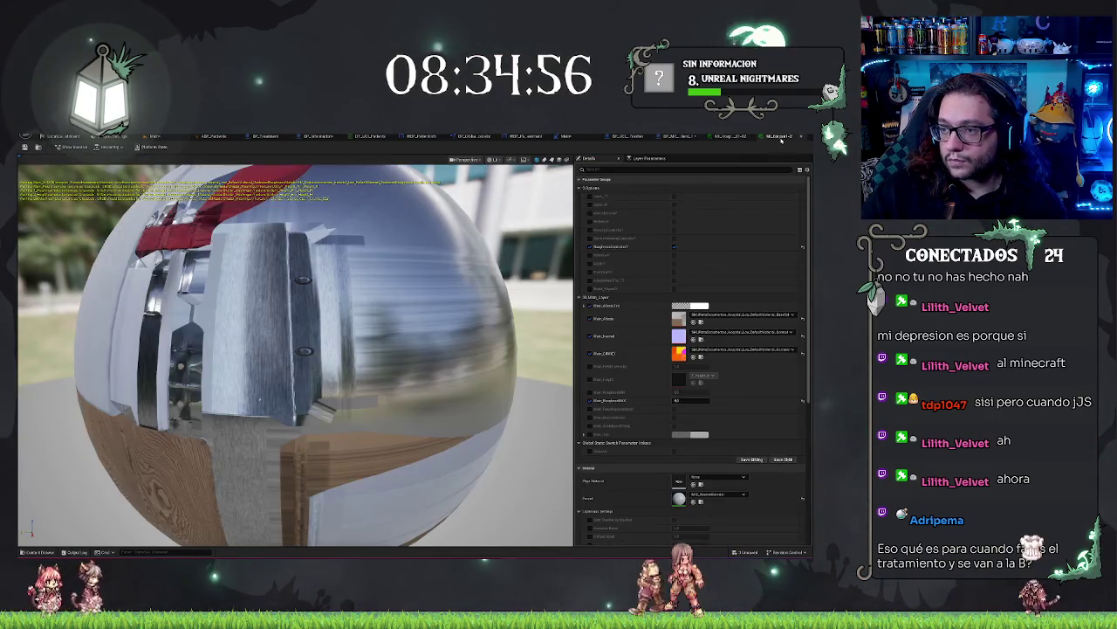
left_click(589, 314)
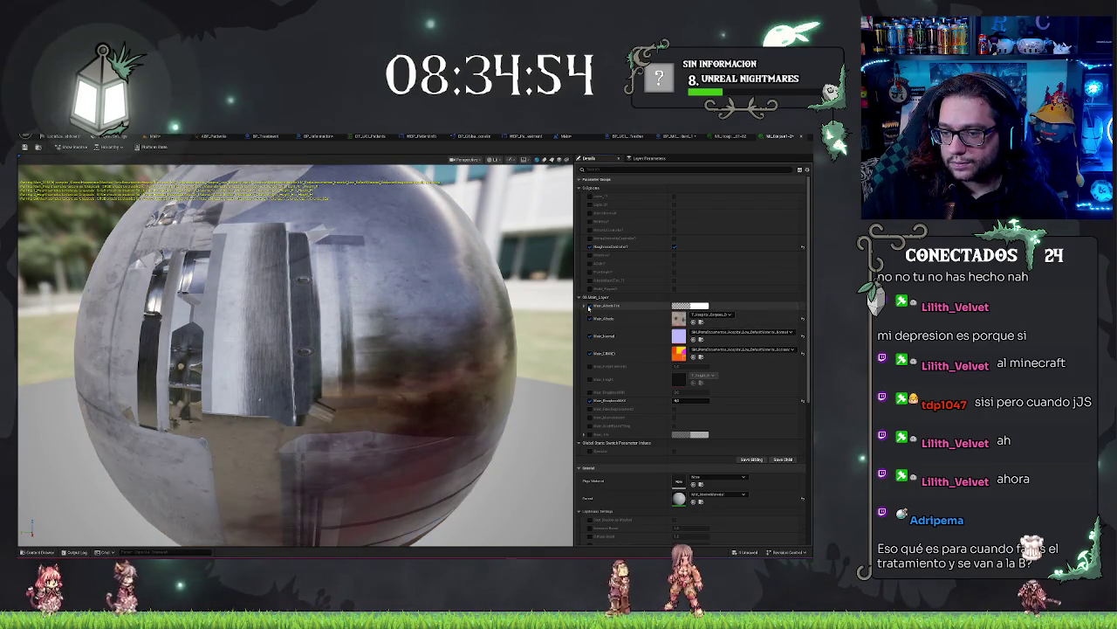
left_click(733, 137)
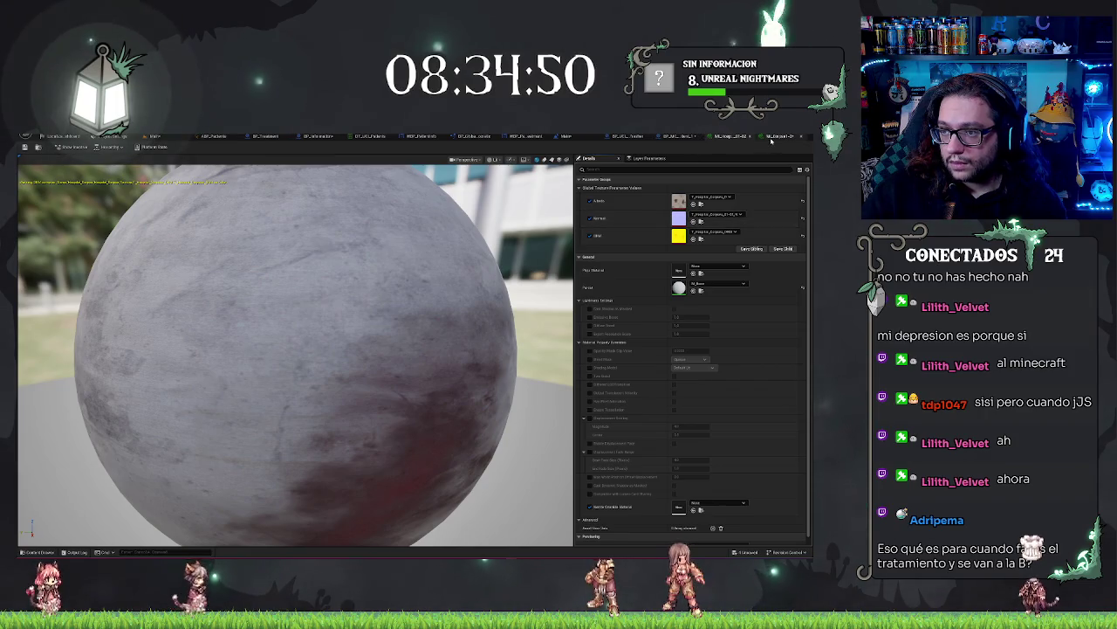
left_click(771, 138)
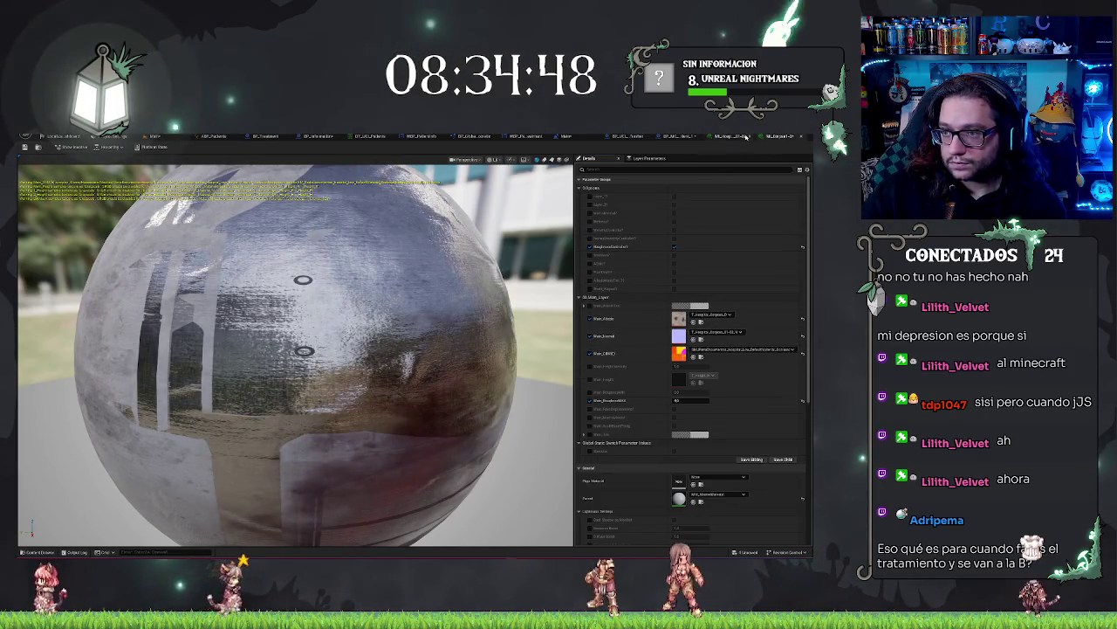
left_click(738, 137)
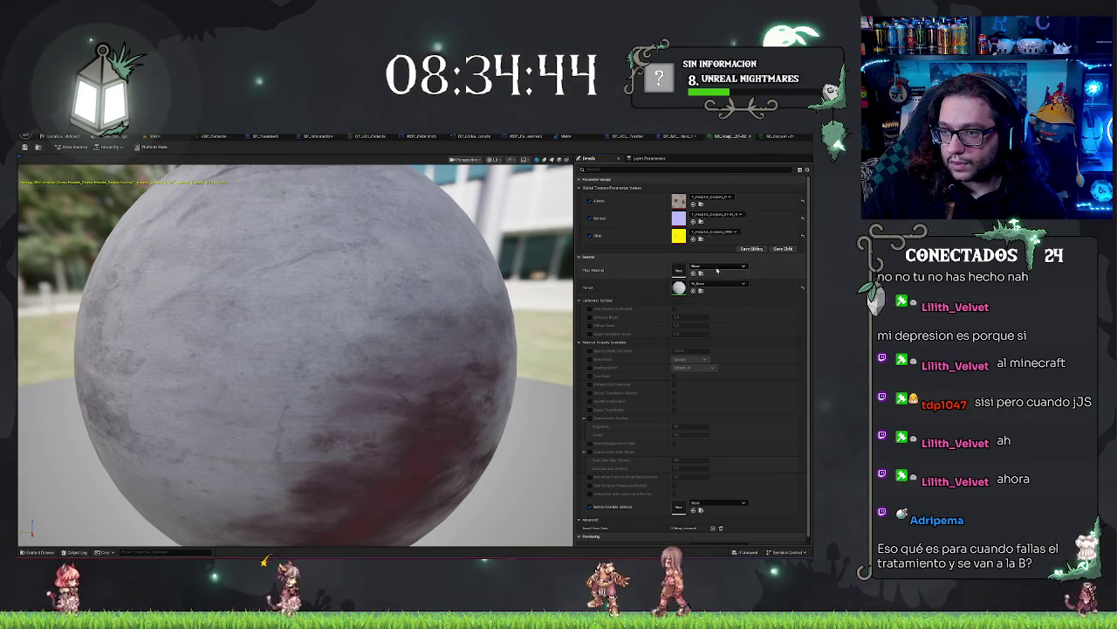
left_click(771, 137)
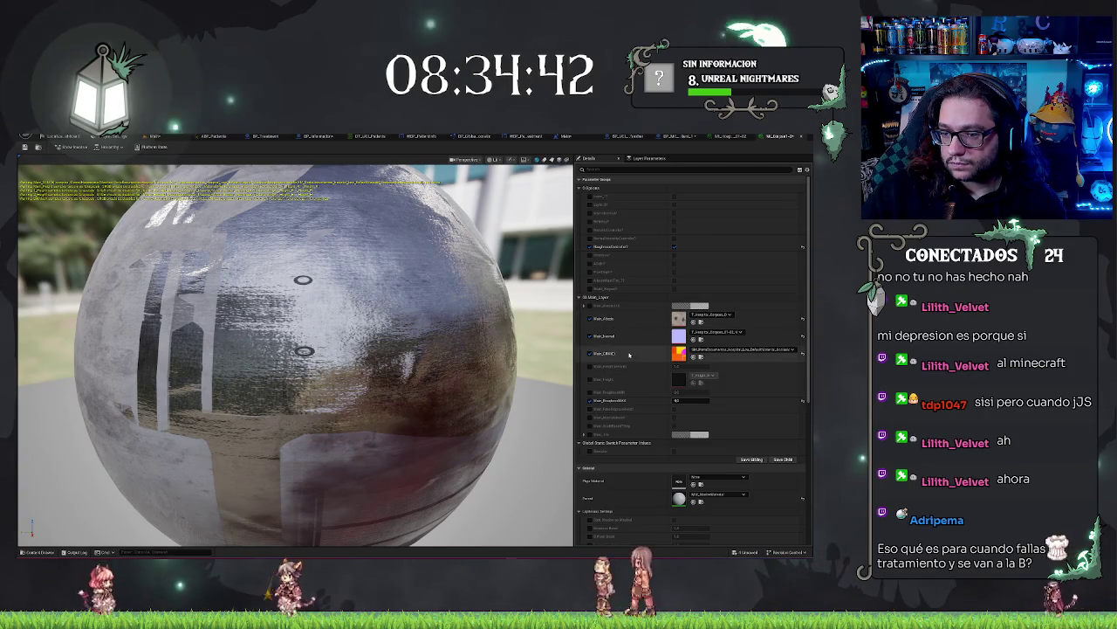
left_click(694, 356)
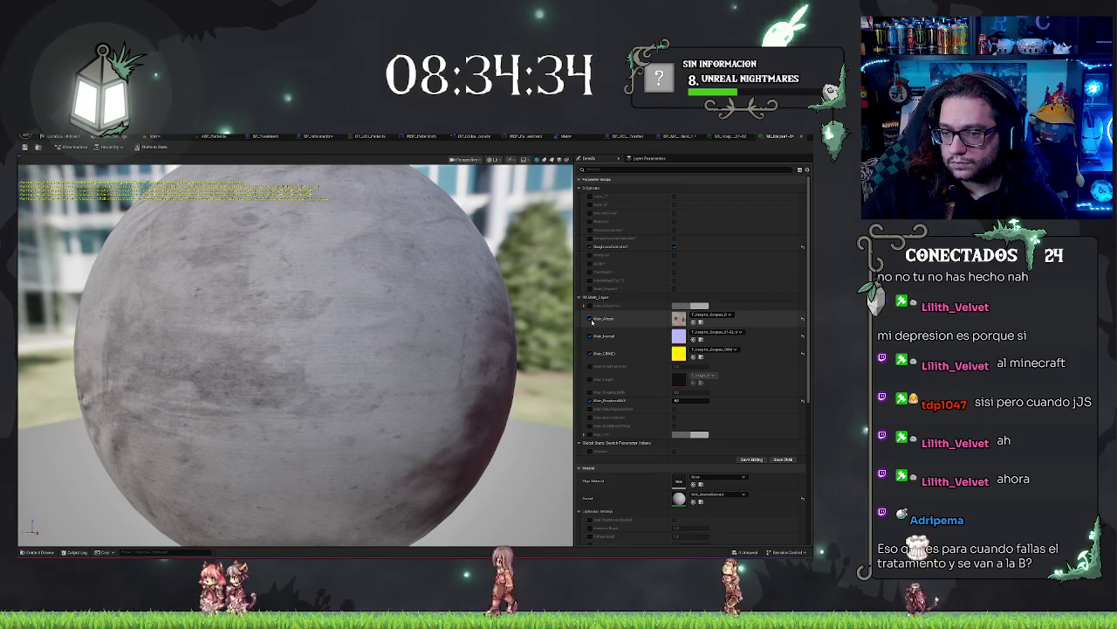
Step: Toggle Main_Albedo off and back on and browse its texture list without changing it
left_click(591, 318)
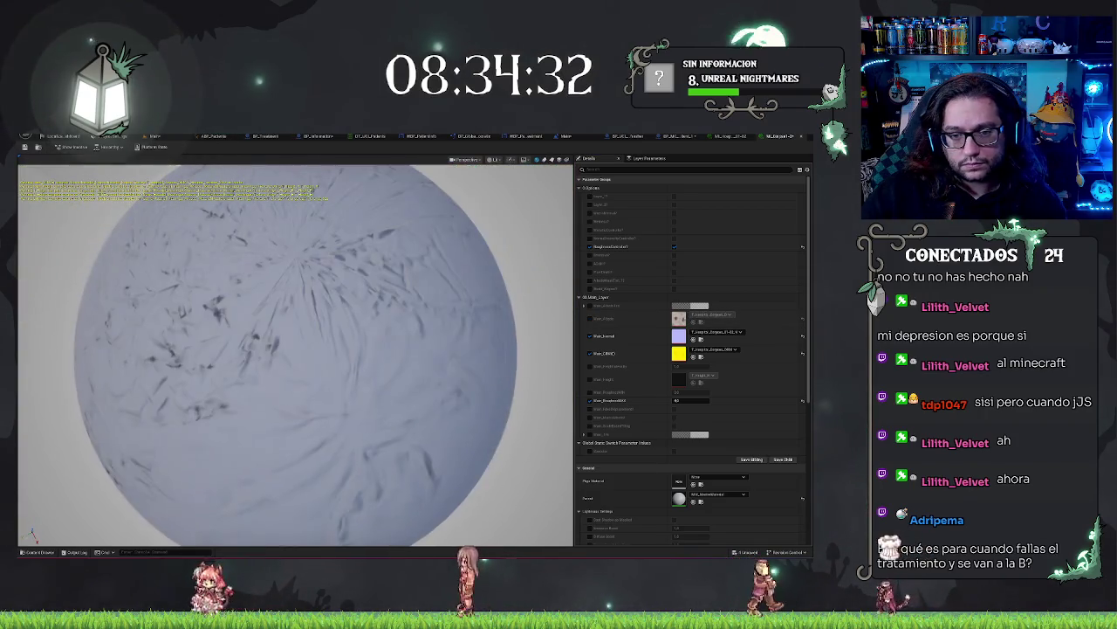
left_click(591, 320)
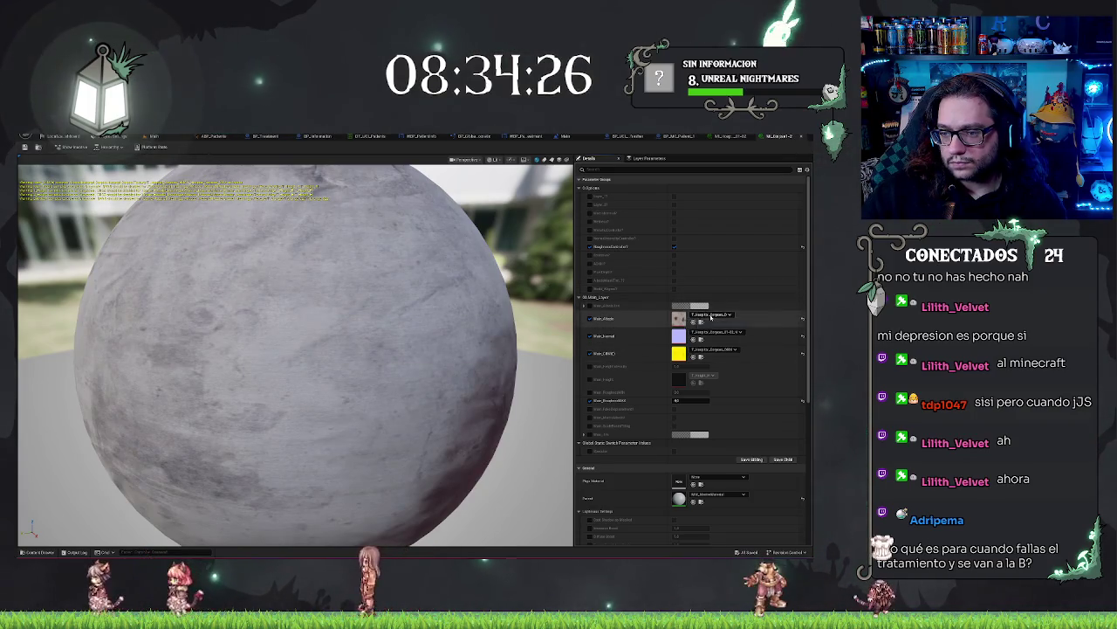
left_click(712, 315)
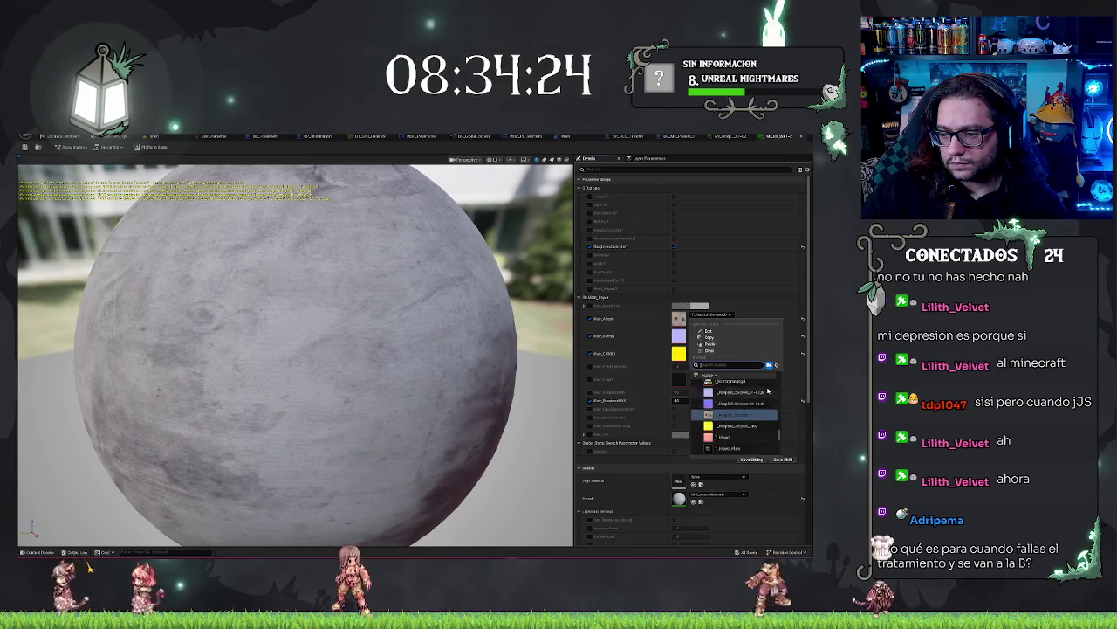
scroll(767, 391, "up", 1)
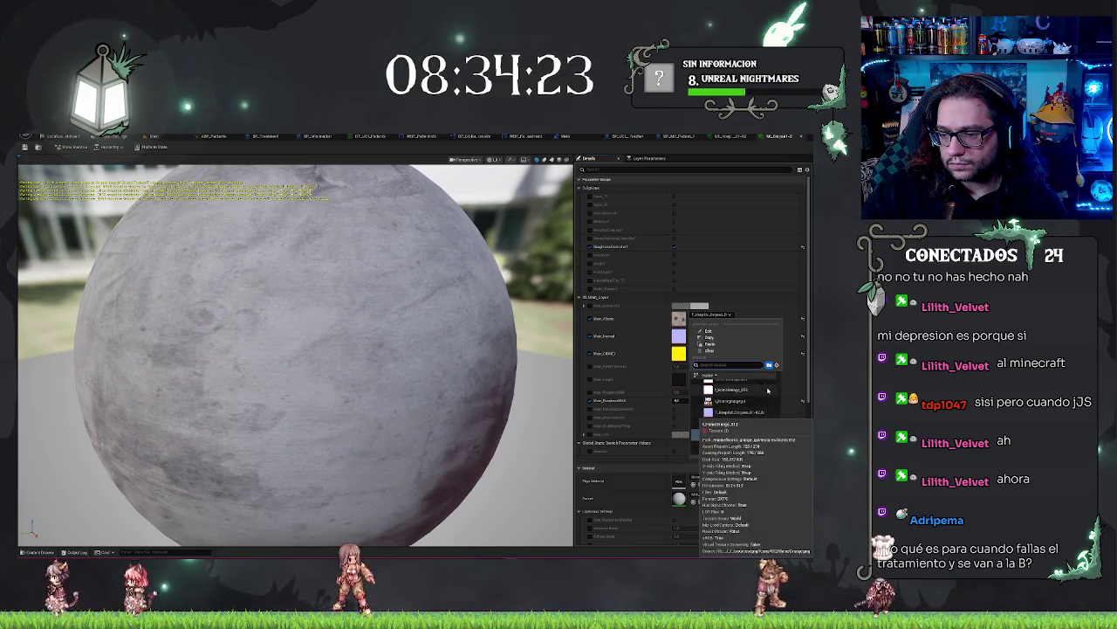
left_click(750, 299)
right_click(755, 307)
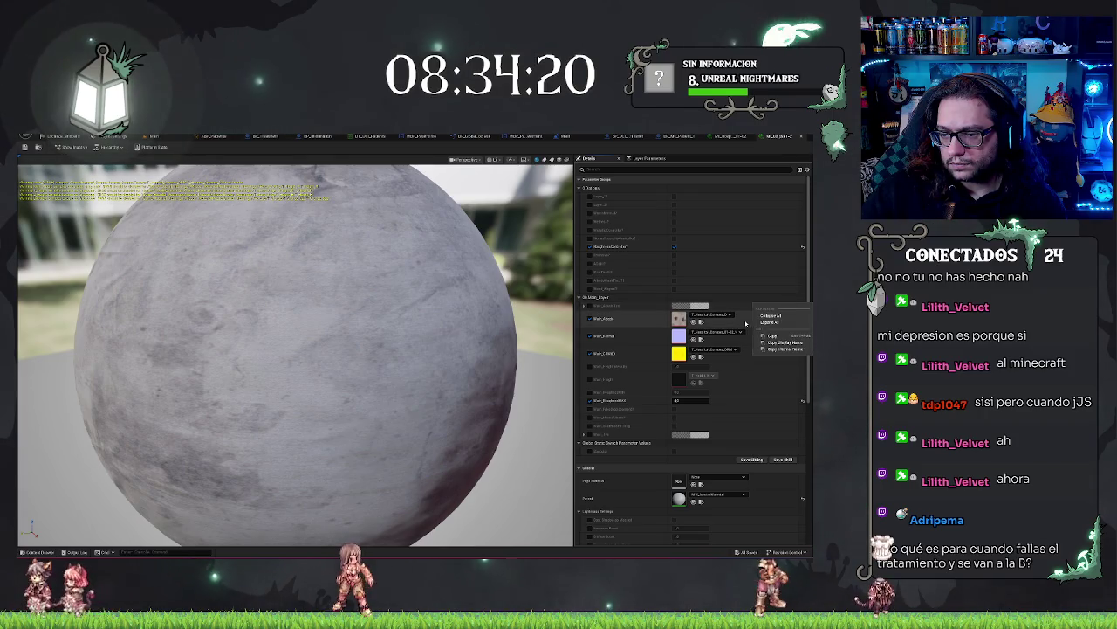
left_click(745, 324)
left_click(155, 136)
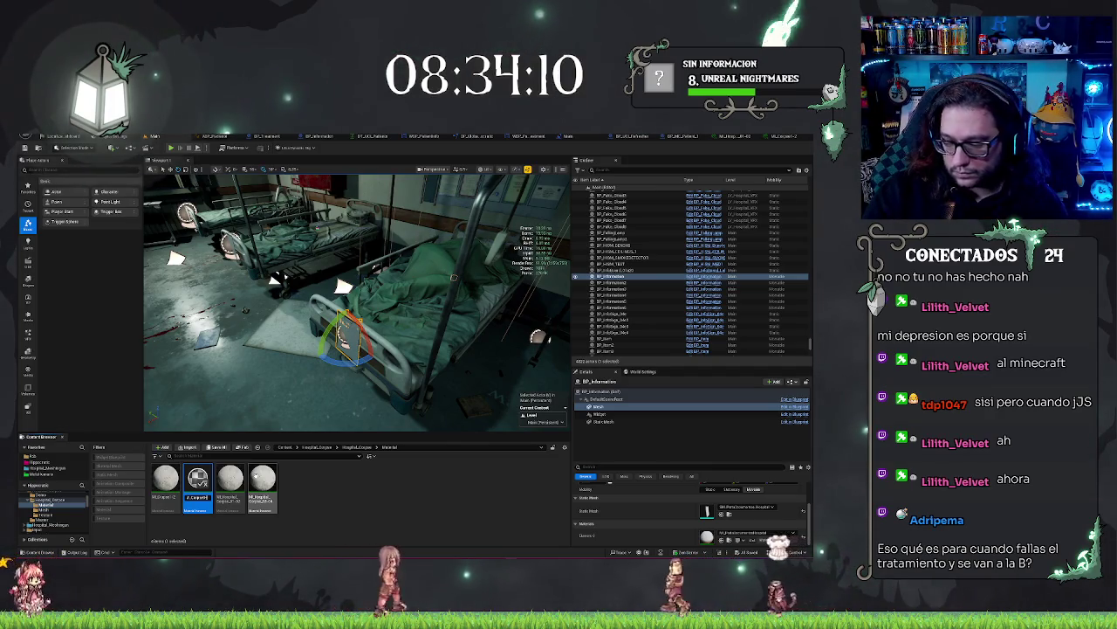
Step: Inspect the sheet-covered corpse on the bed and view along the row of beds
mouse_move(262, 476)
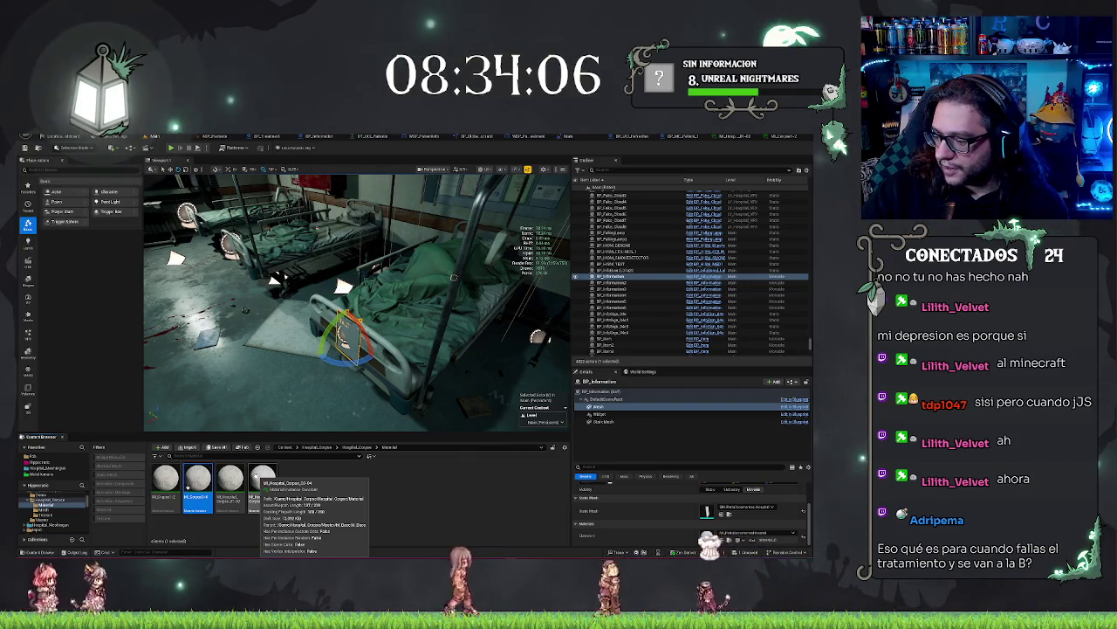
left_click_drag(401, 296, 401, 296)
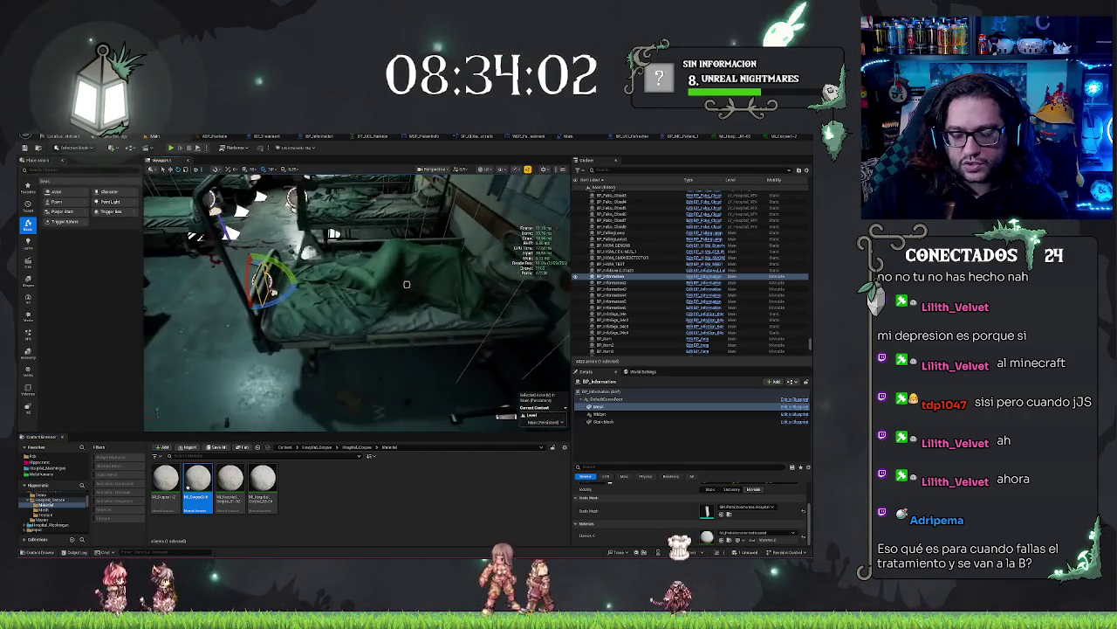
left_click(400, 296)
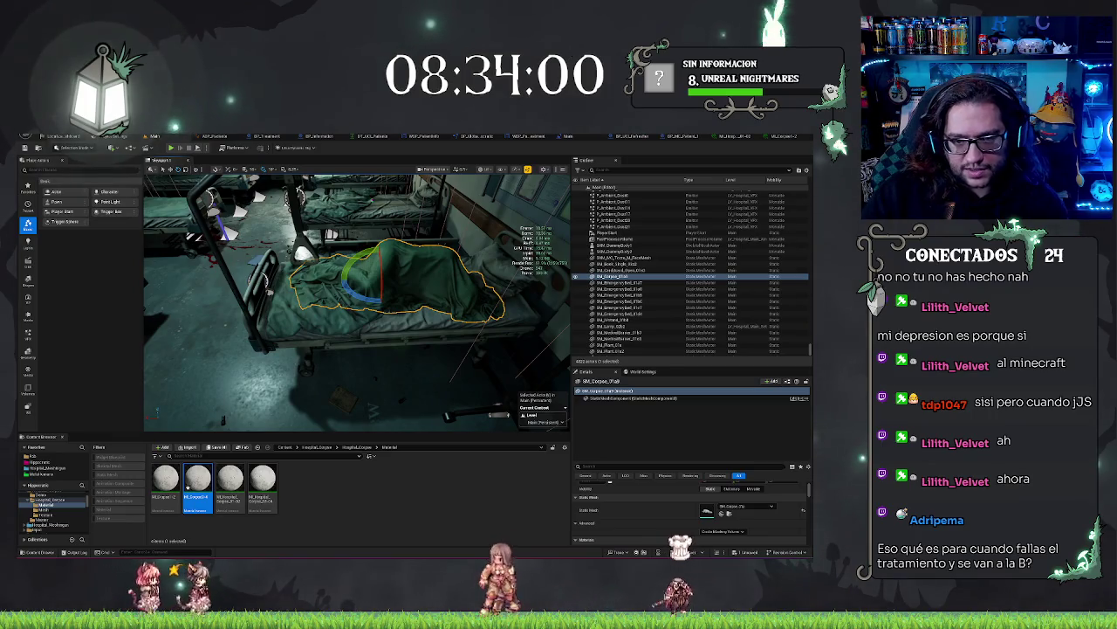
key("Escape")
left_click_drag(401, 296, 319, 405)
left_click(352, 500)
left_click_drag(349, 350, 280, 349)
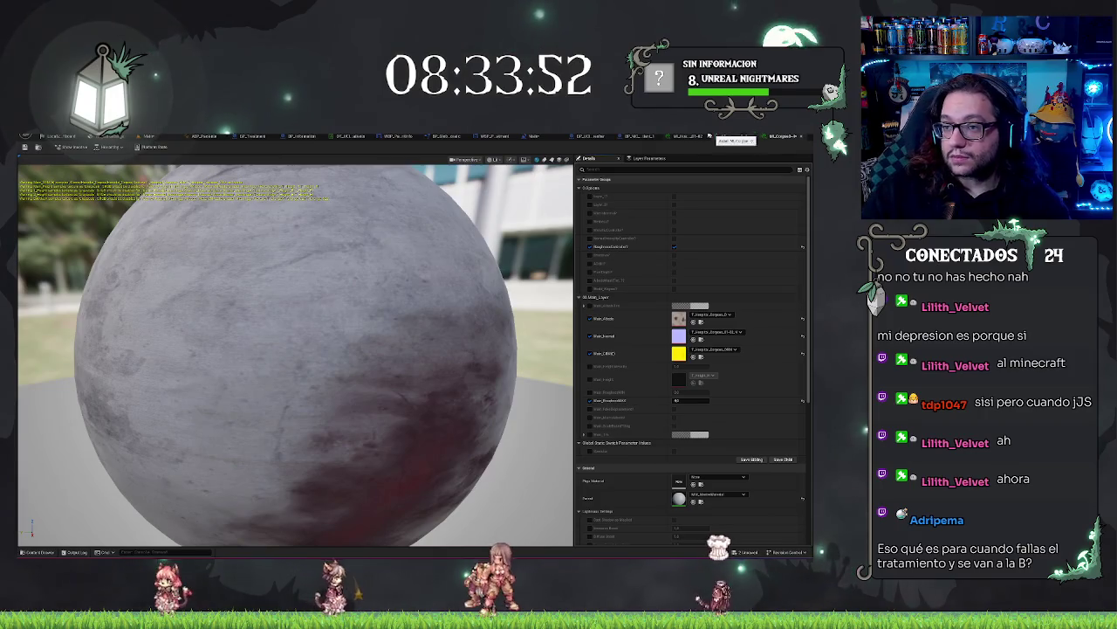
left_click(150, 136)
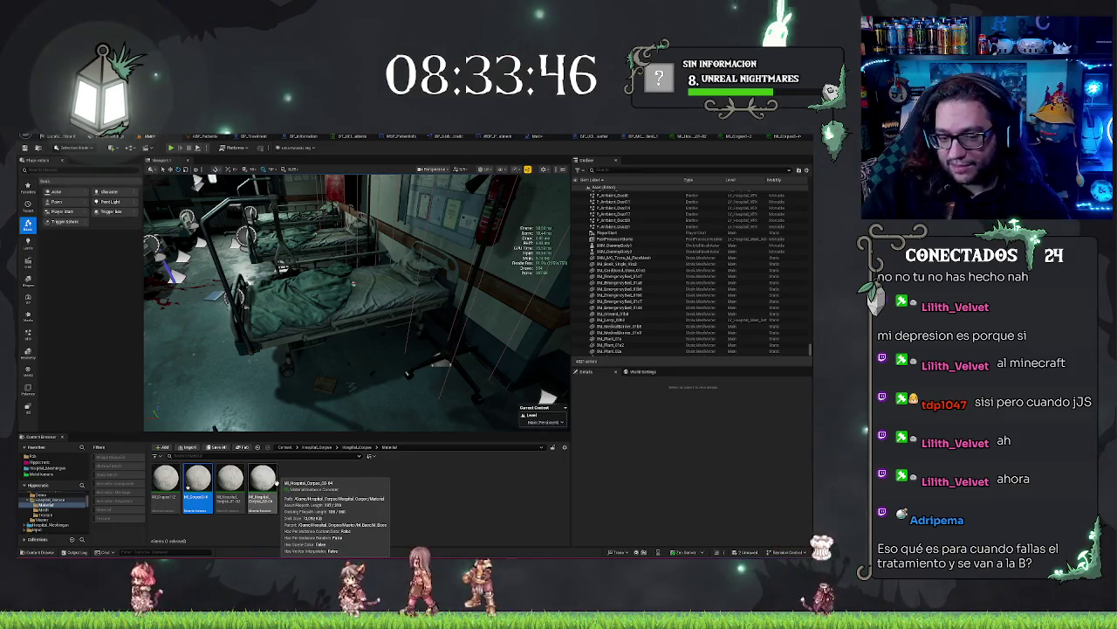
Step: Preview the fourth corpse material and close the unneeded editor tabs
left_click(269, 480)
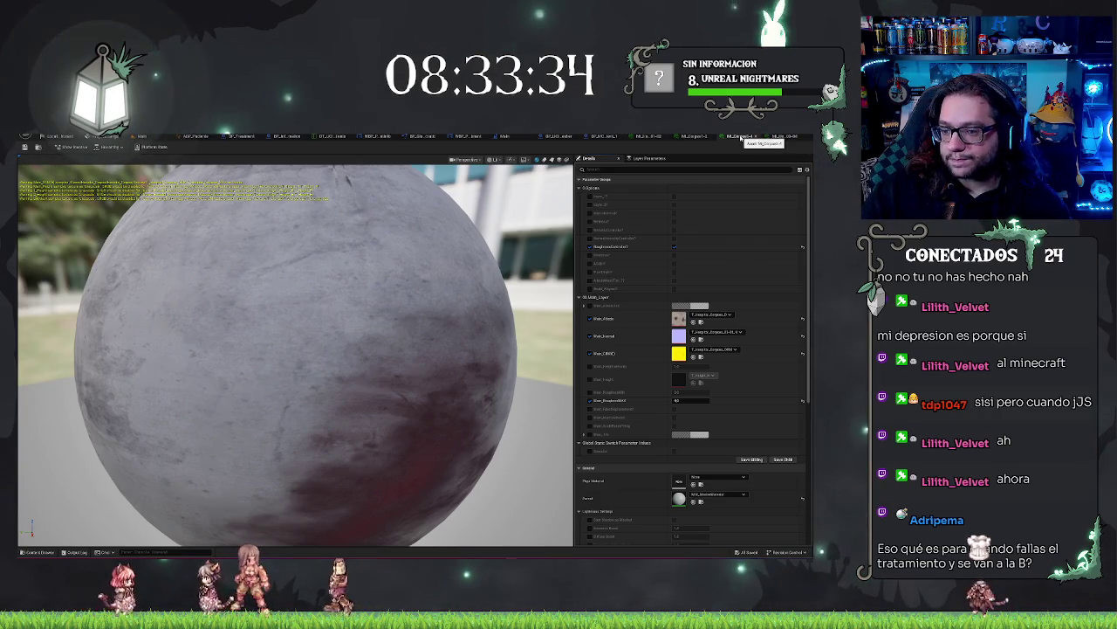
left_click_drag(296, 349, 227, 349)
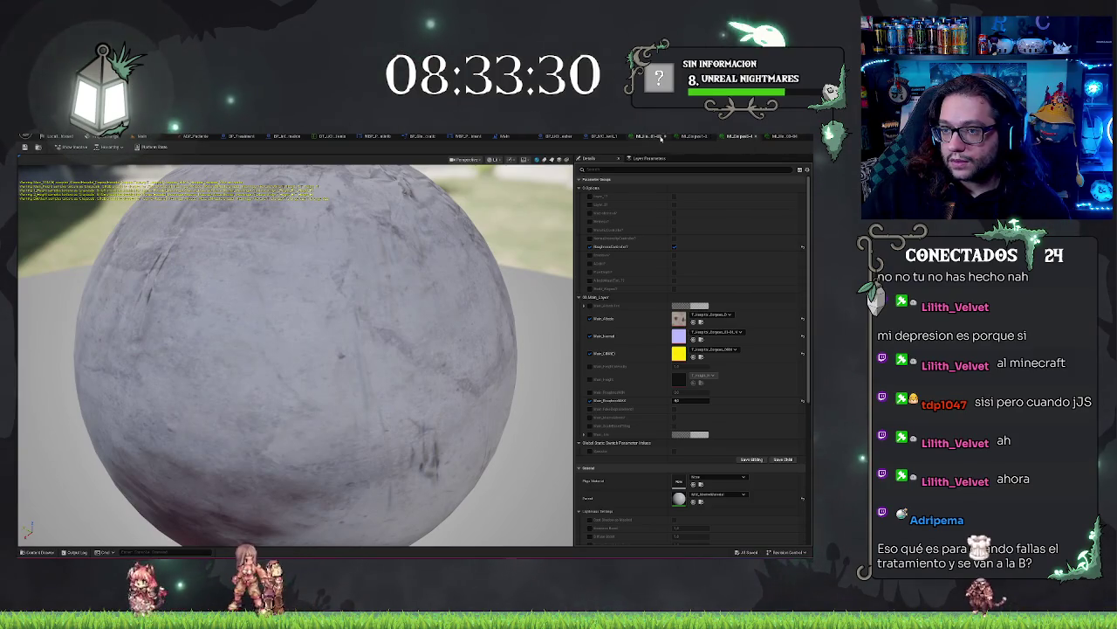
left_click(661, 137)
left_click(762, 137)
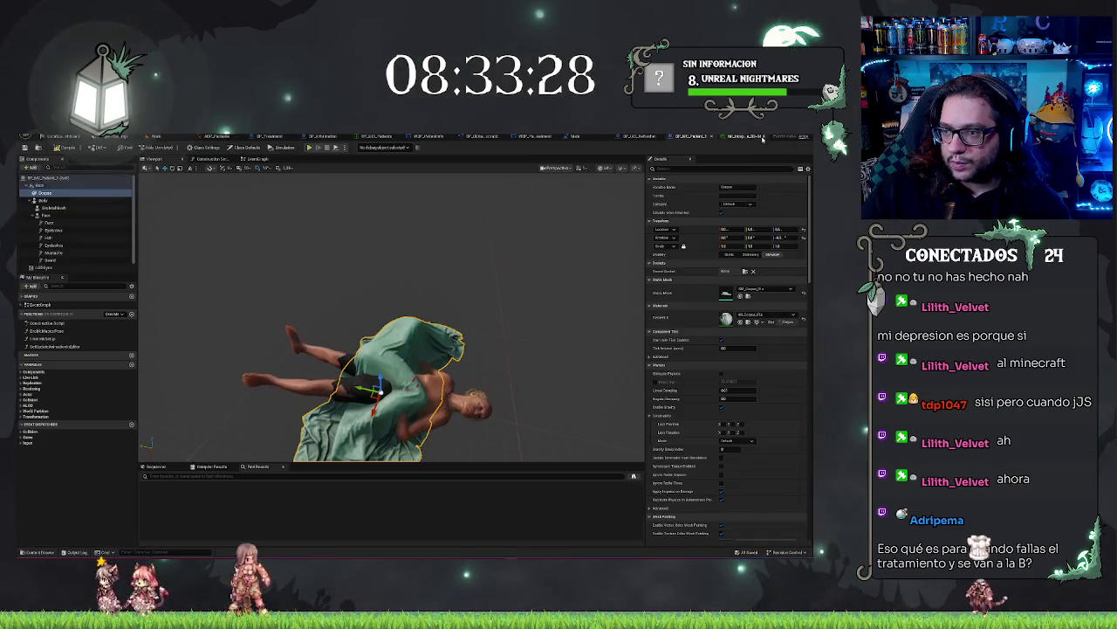
left_click(750, 140)
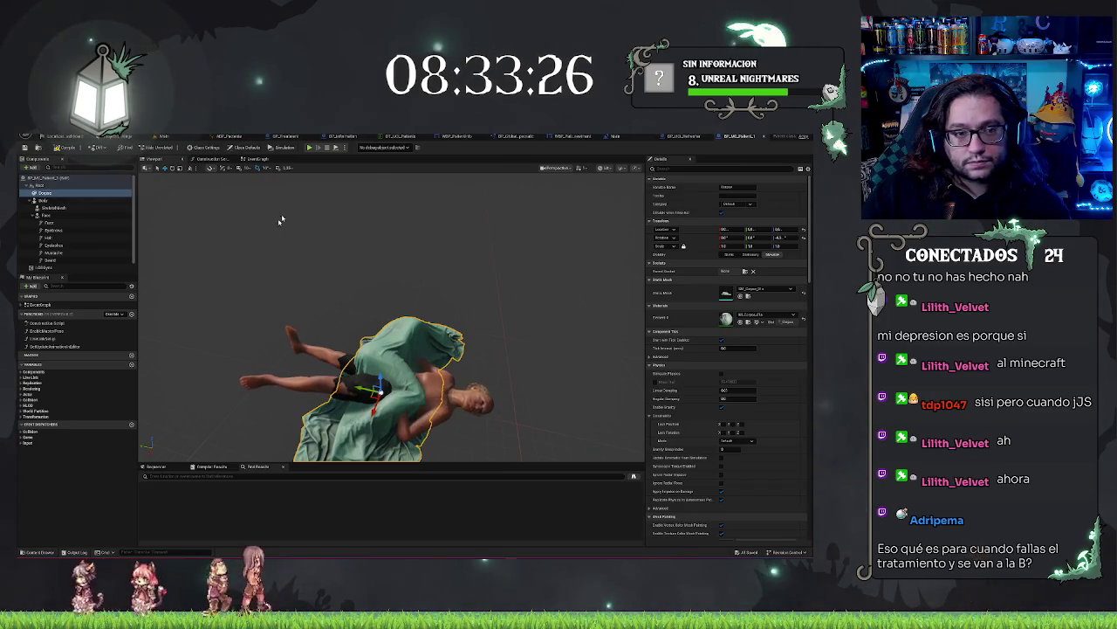
left_click(163, 136)
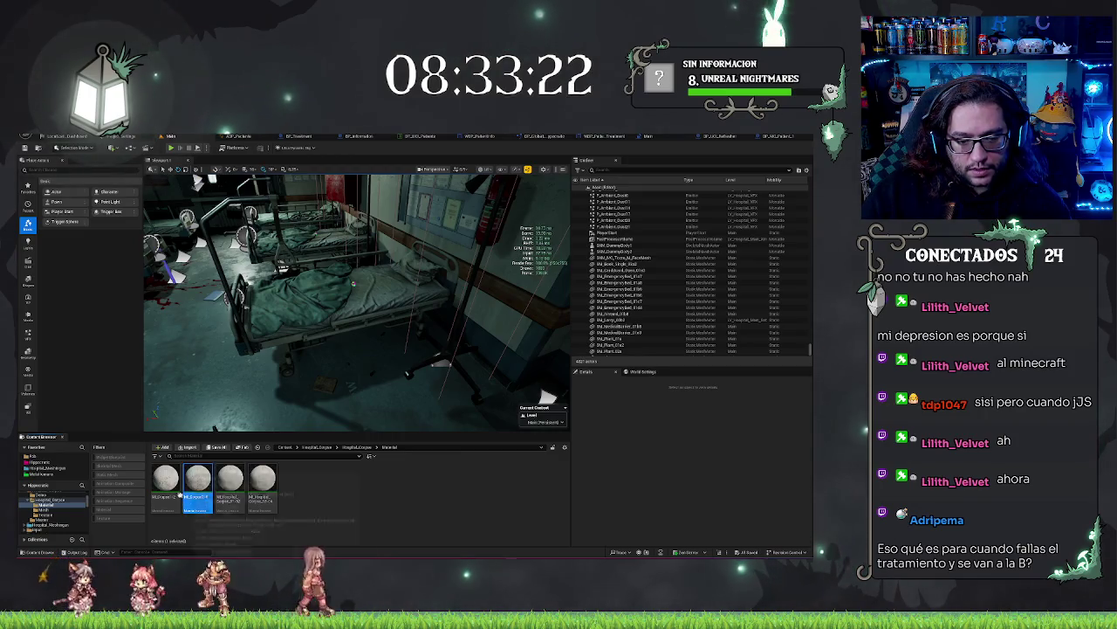
Step: Double-click the second corpse material in the Material folder
left_click(166, 482)
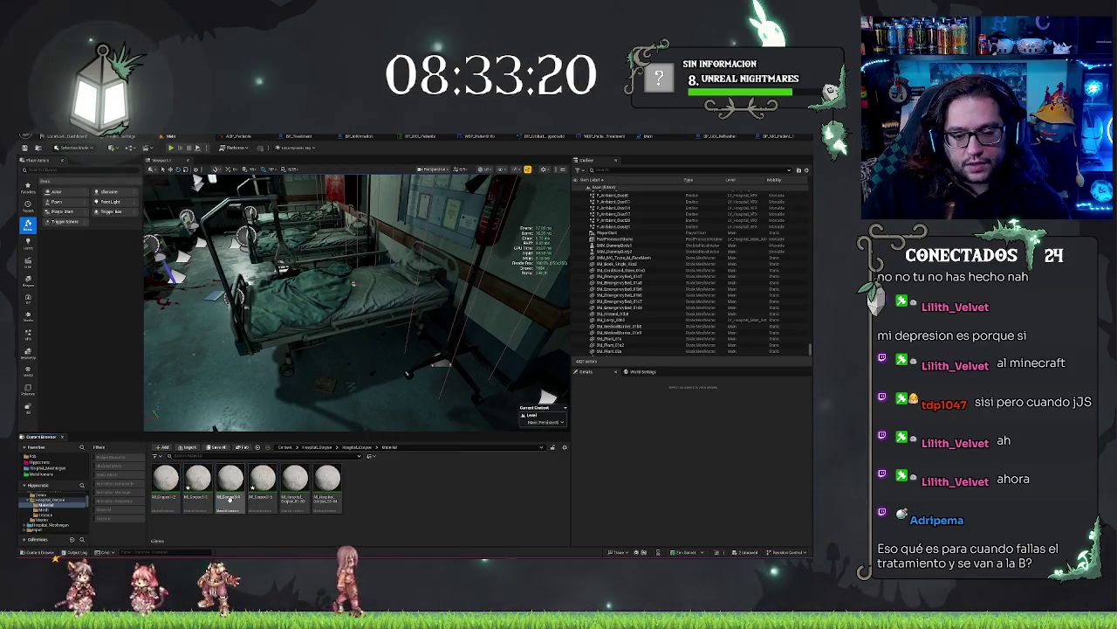
left_click(199, 489)
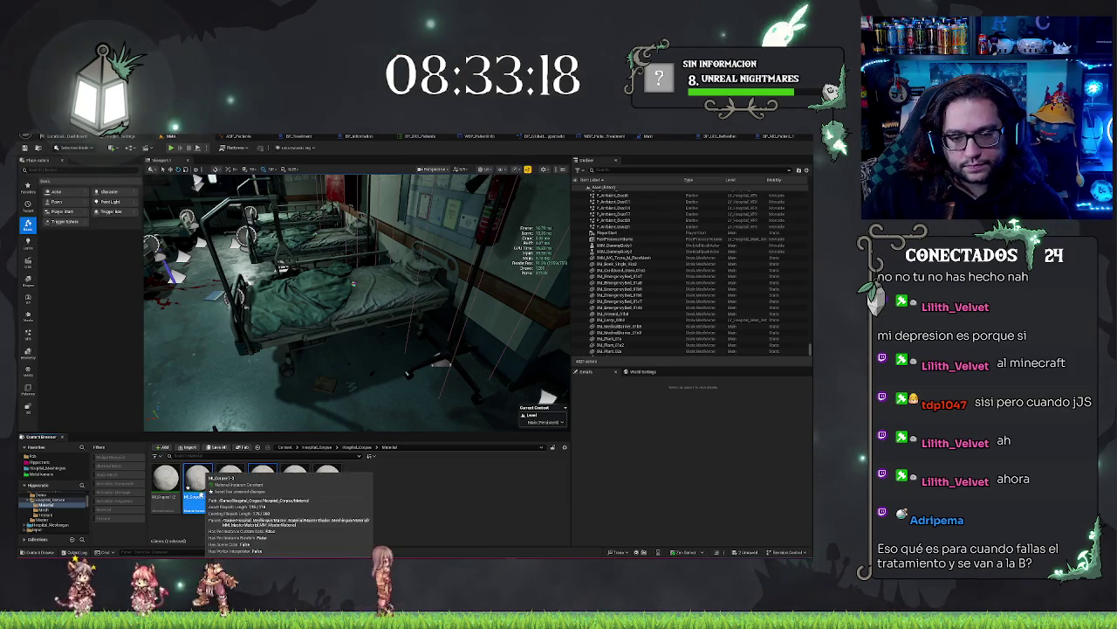
double_click(199, 485)
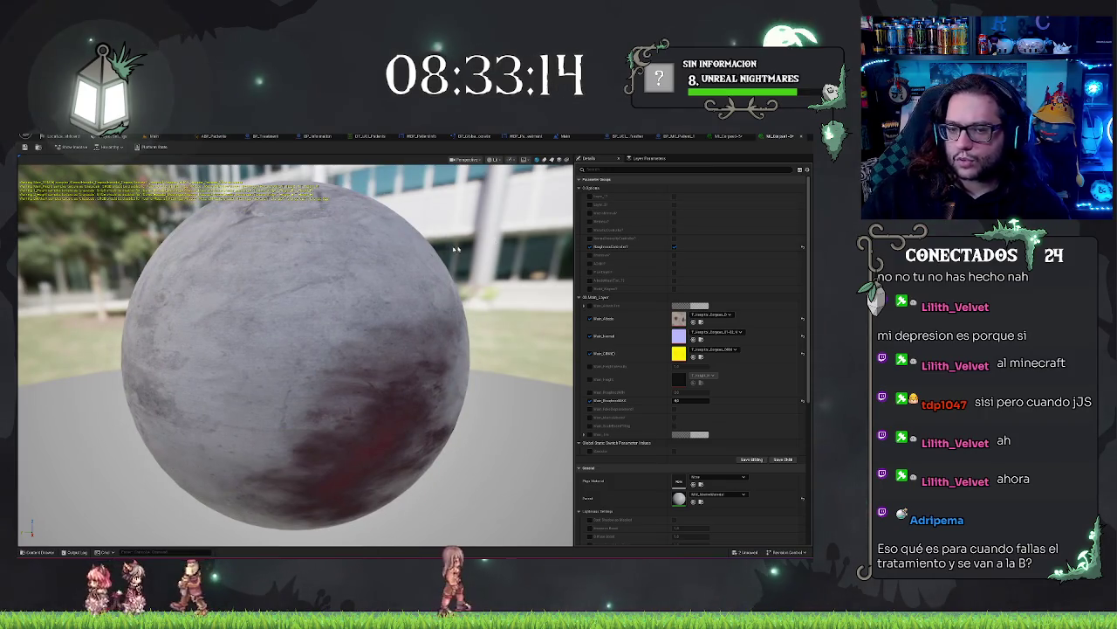
Step: Turn off the corpse material's Main_Albedo texture after comparing both looks
left_click_drag(515, 302, 462, 262)
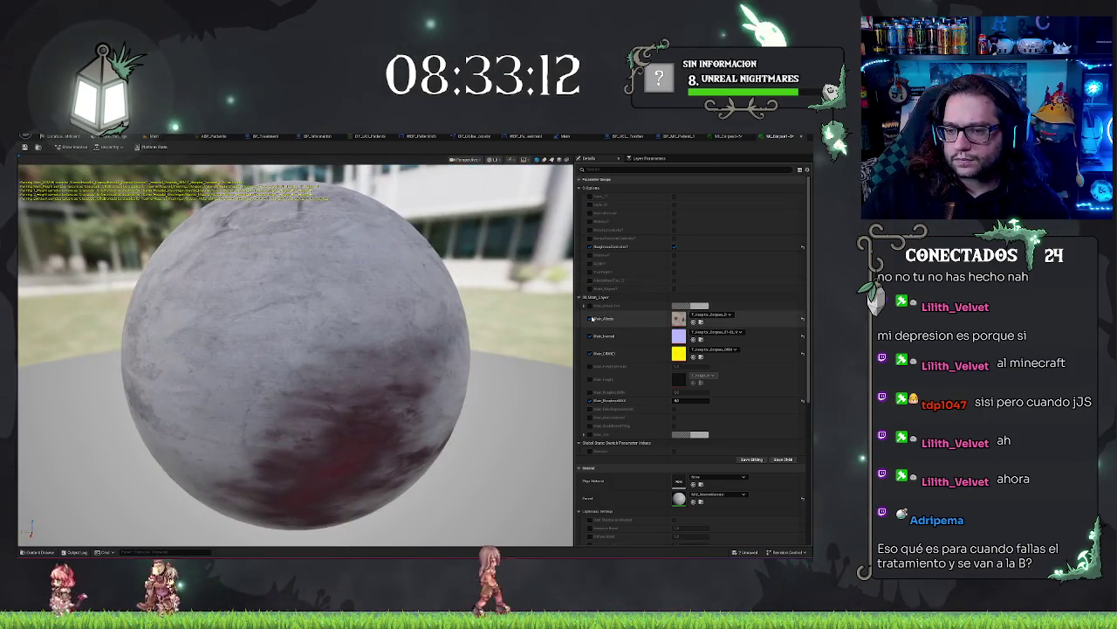
left_click(591, 318)
left_click(591, 319)
left_click(590, 319)
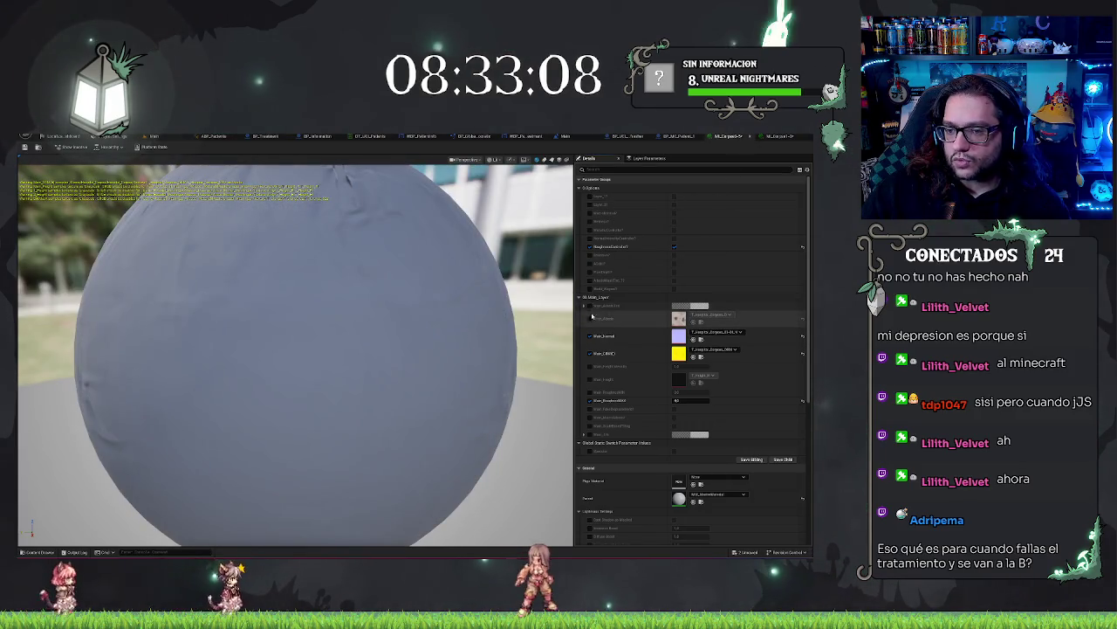
left_click(591, 318)
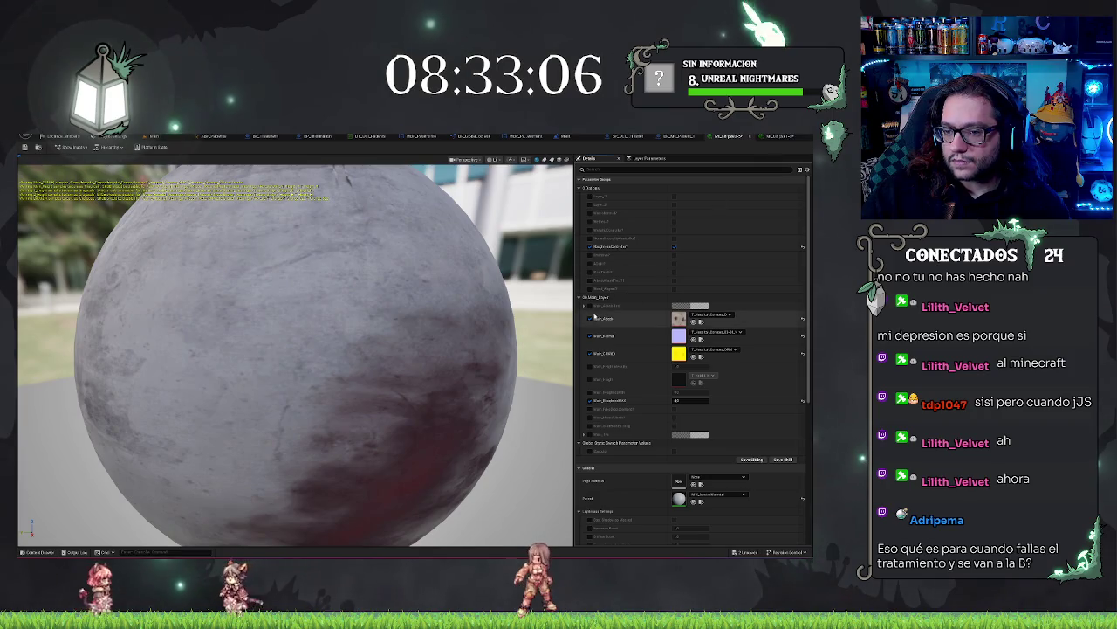
left_click(591, 319)
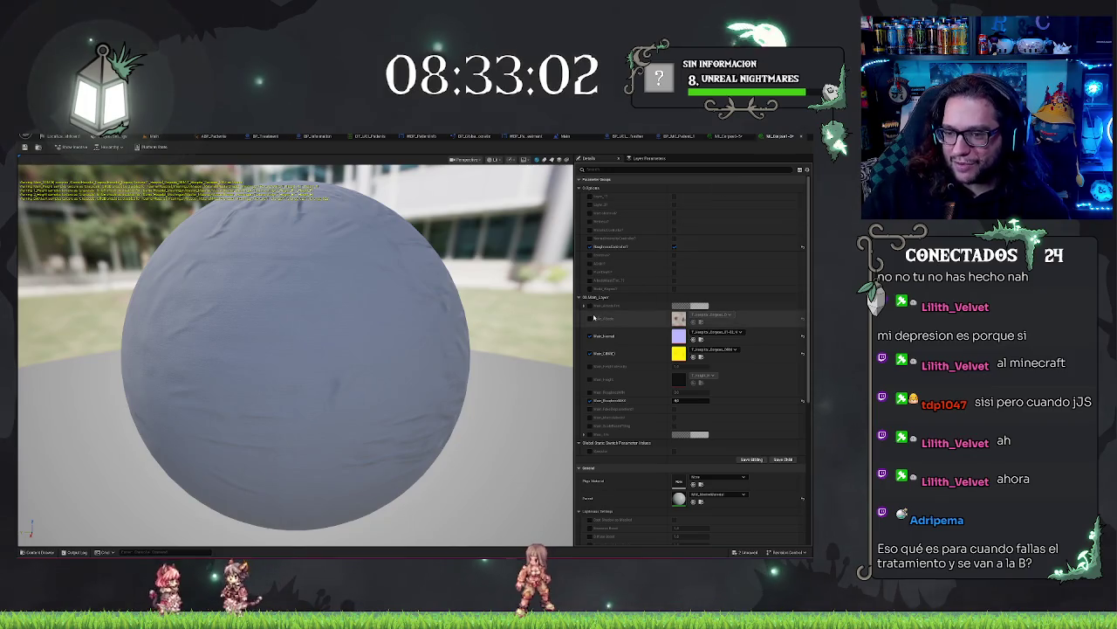
Step: Set the base colour to black in the colour picker and select the Main_Roughness field
left_click(690, 306)
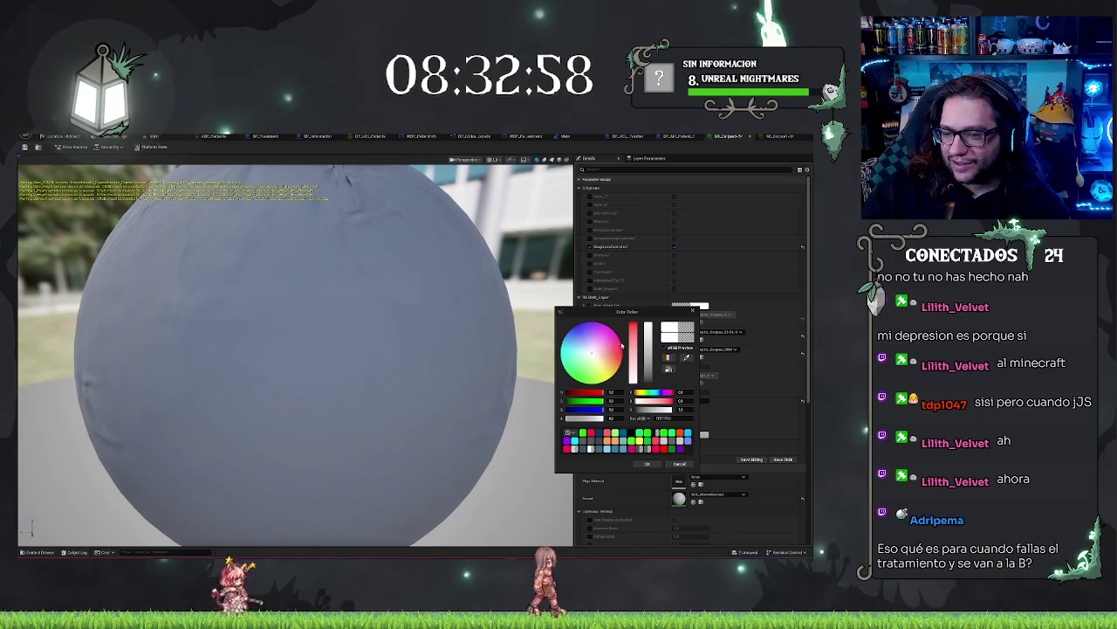
left_click_drag(649, 343, 653, 432)
mouse_move(397, 366)
left_mouse_down()
mouse_move(358, 368)
mouse_move(396, 365)
left_mouse_up()
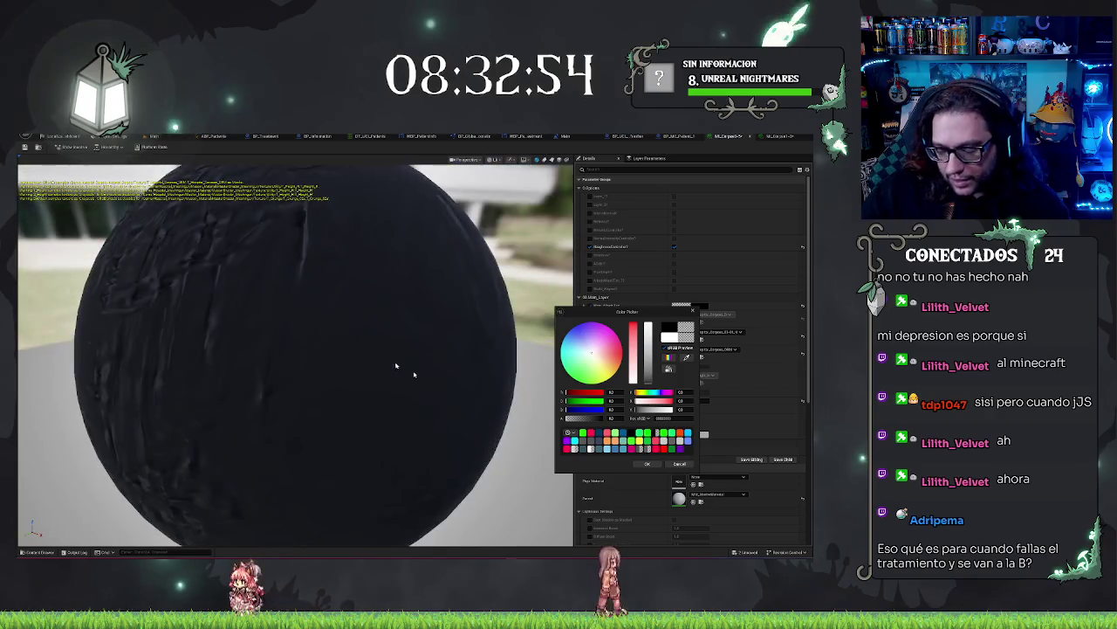
left_click(647, 465)
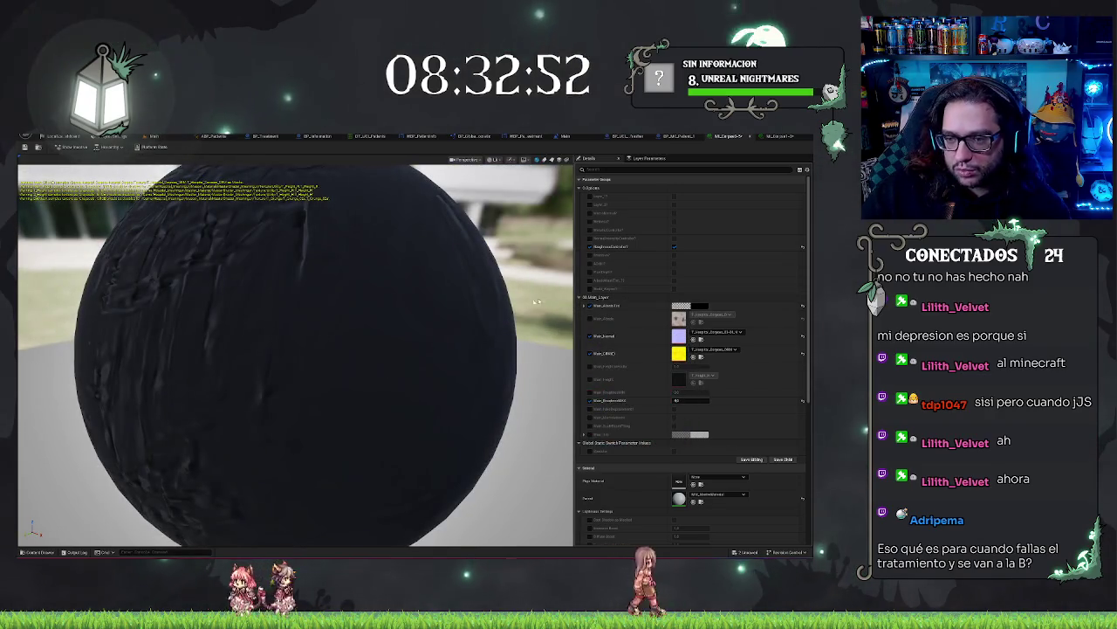
left_click(688, 400)
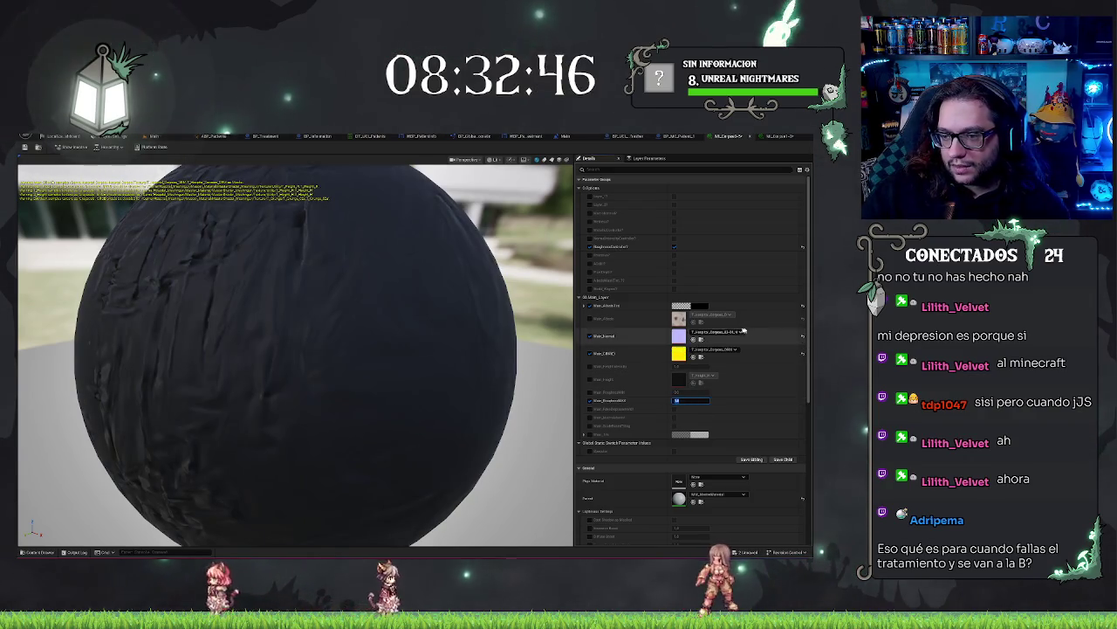
Step: Set Main_Roughness to 0 and check the glossy reflections on the preview
left_click_drag(350, 349, 174, 350)
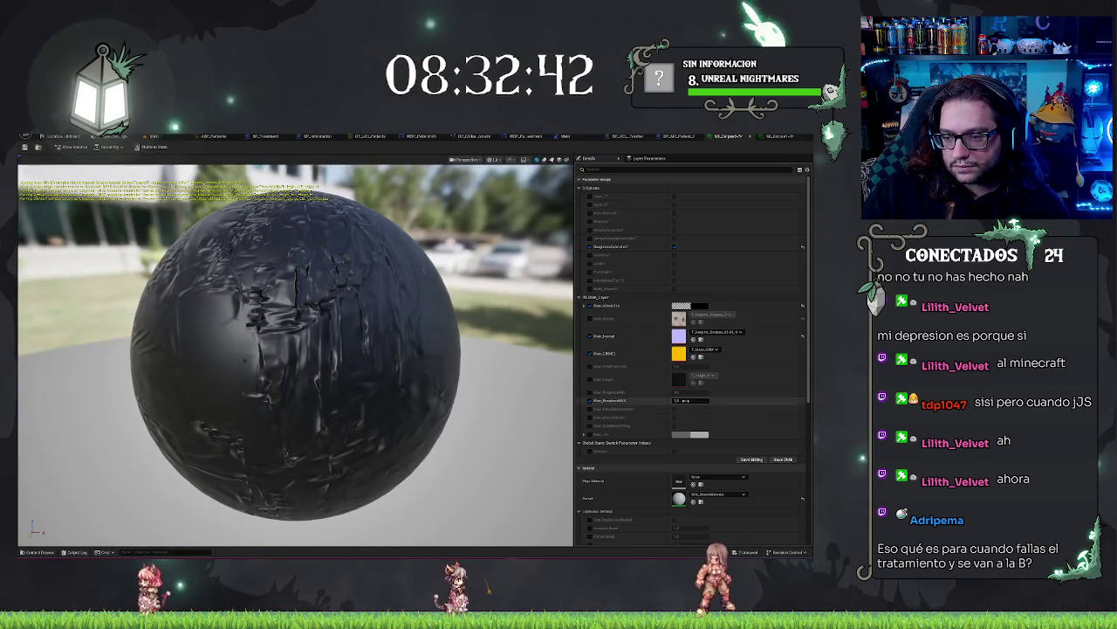
type("0")
key("Return")
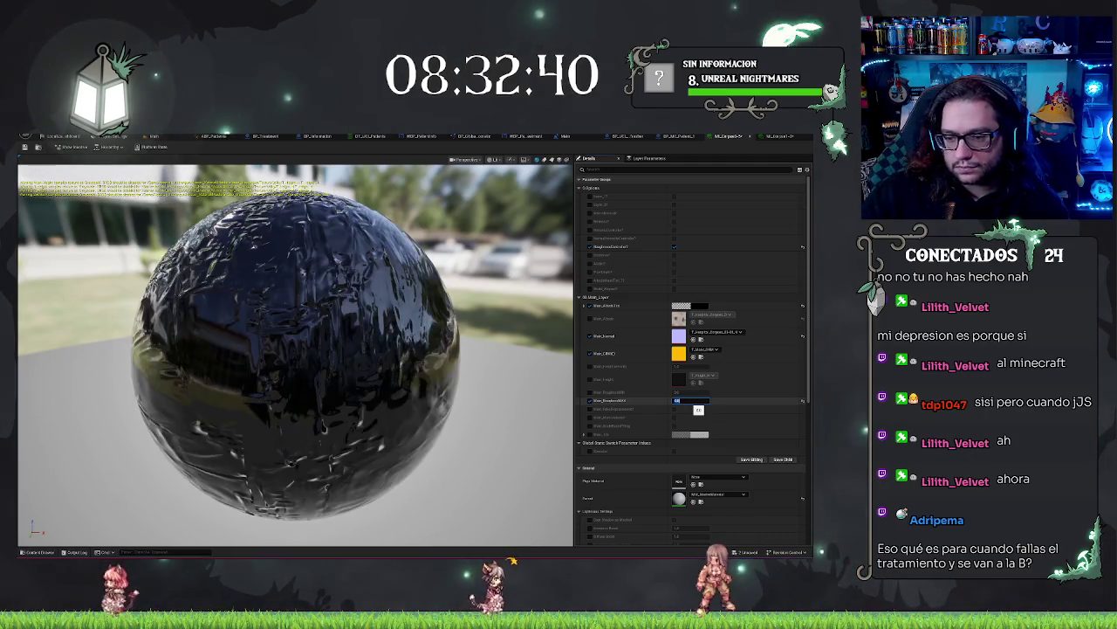
mouse_move(306, 349)
left_mouse_down()
mouse_move(48, 349)
mouse_move(343, 351)
left_mouse_up()
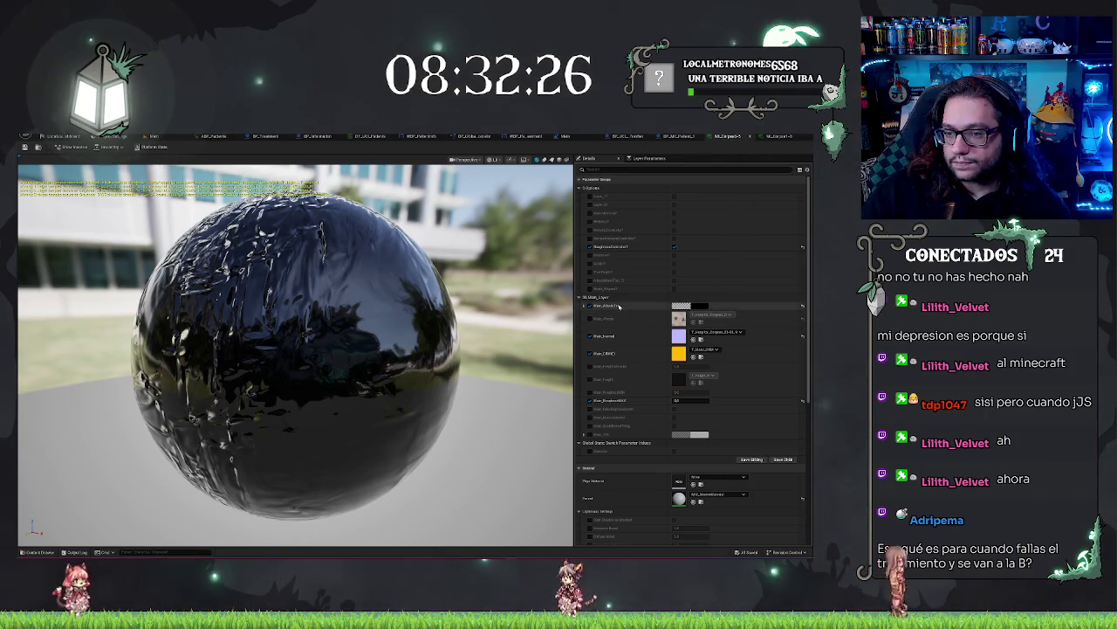
Step: Compare against the wet-looking material instance and commit the roughness value
left_click(775, 137)
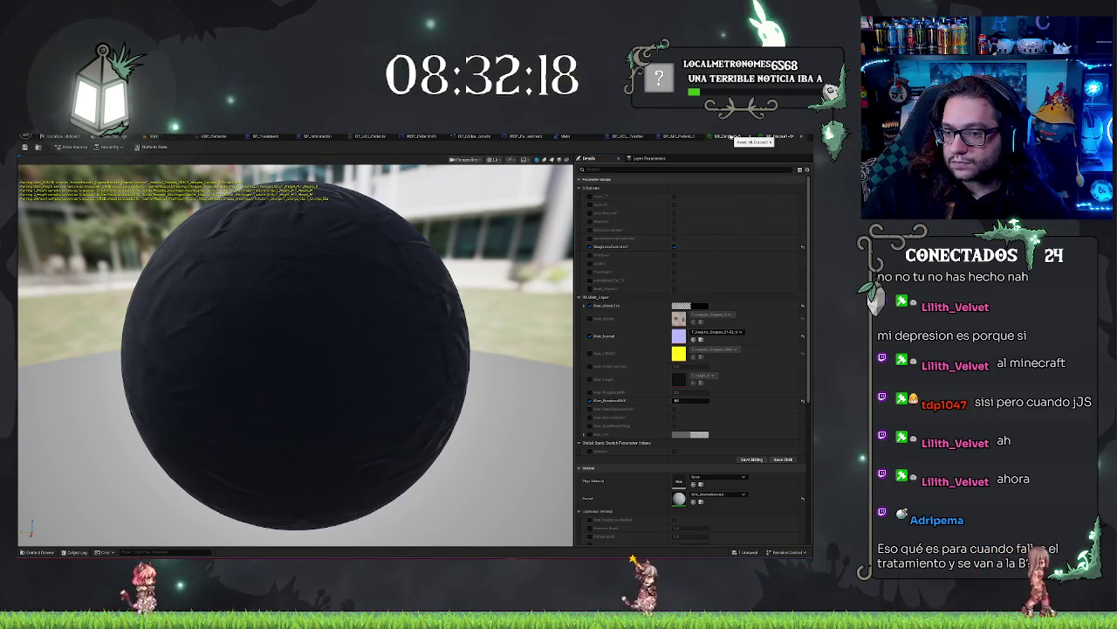
left_click(732, 138)
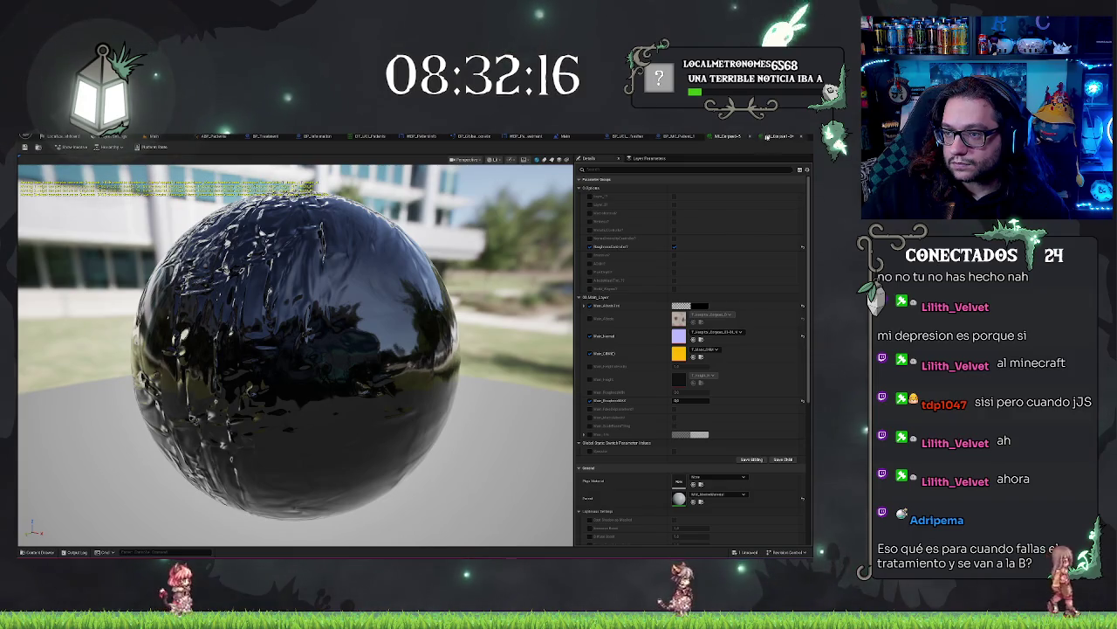
left_click(779, 137)
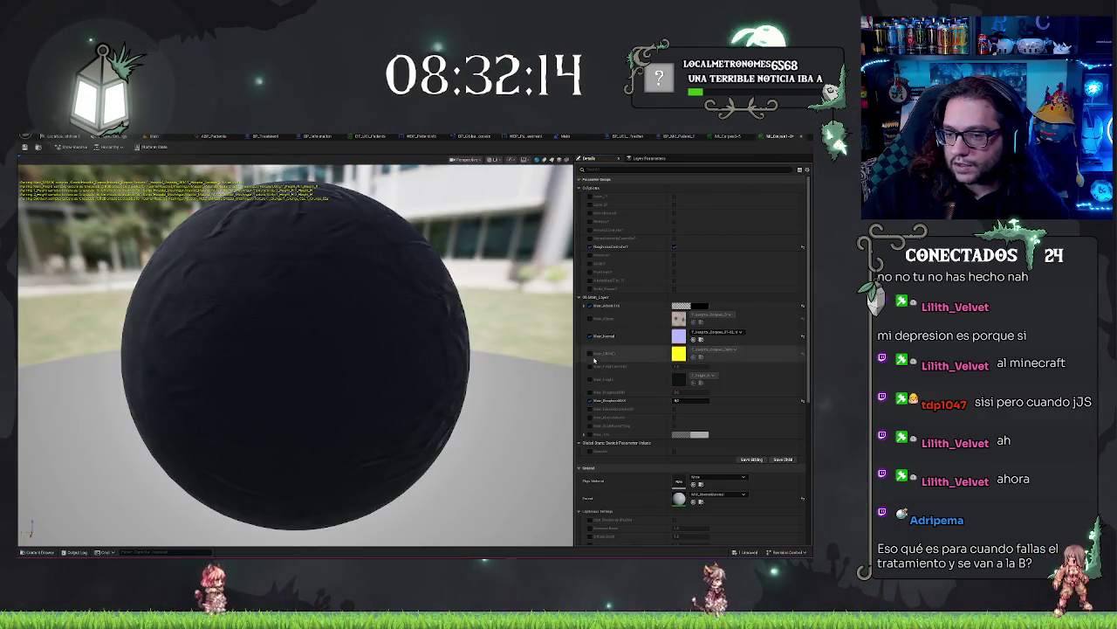
left_click(731, 137)
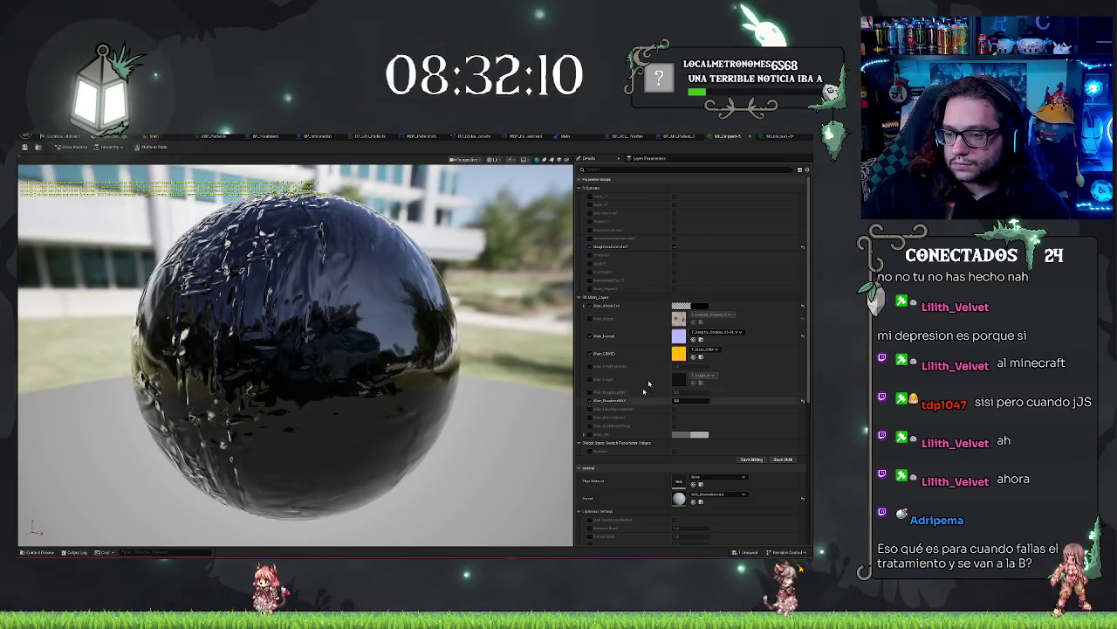
key("ctrl+Tab")
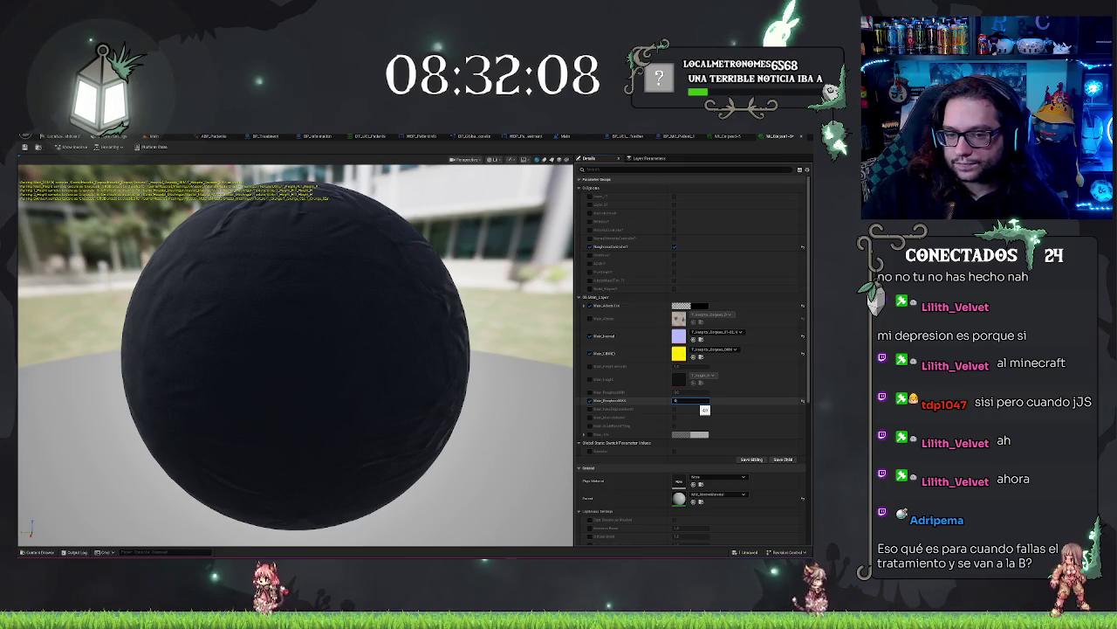
key("Return")
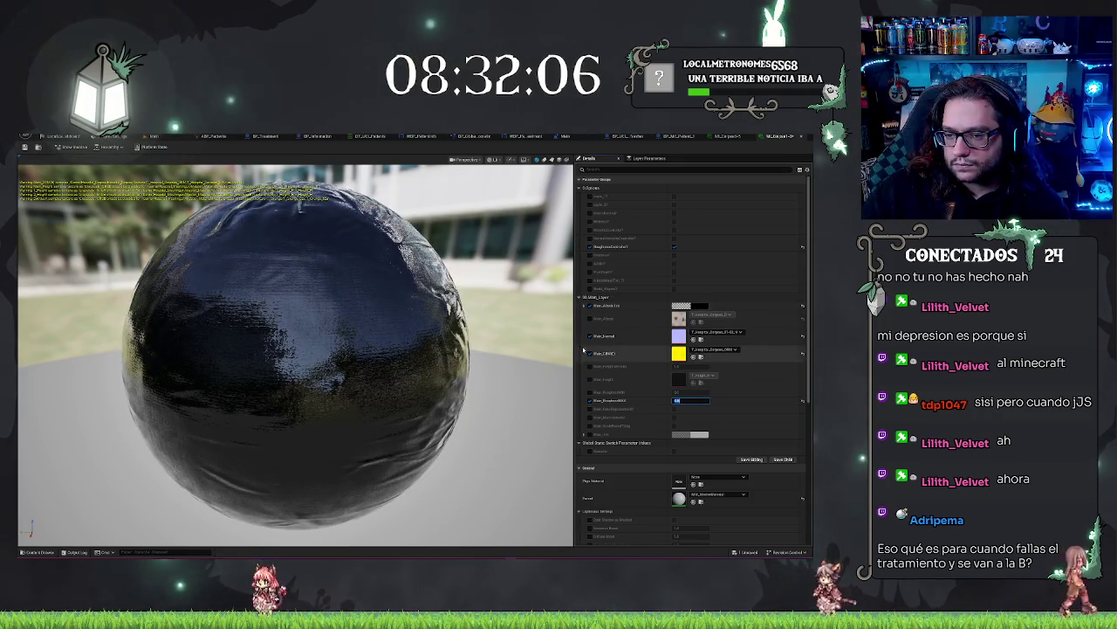
Step: Toggle Main_Normal off and back on, inspect the cloth sphere, and return to the level
left_click(590, 337)
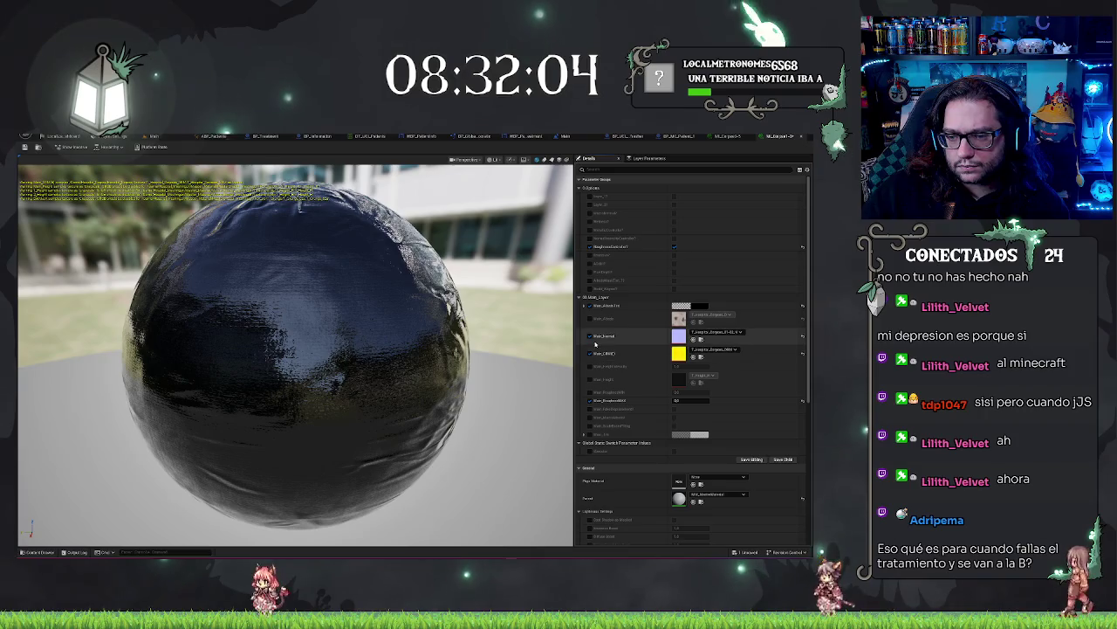
left_click(590, 336)
left_click_drag(299, 207, 174, 215)
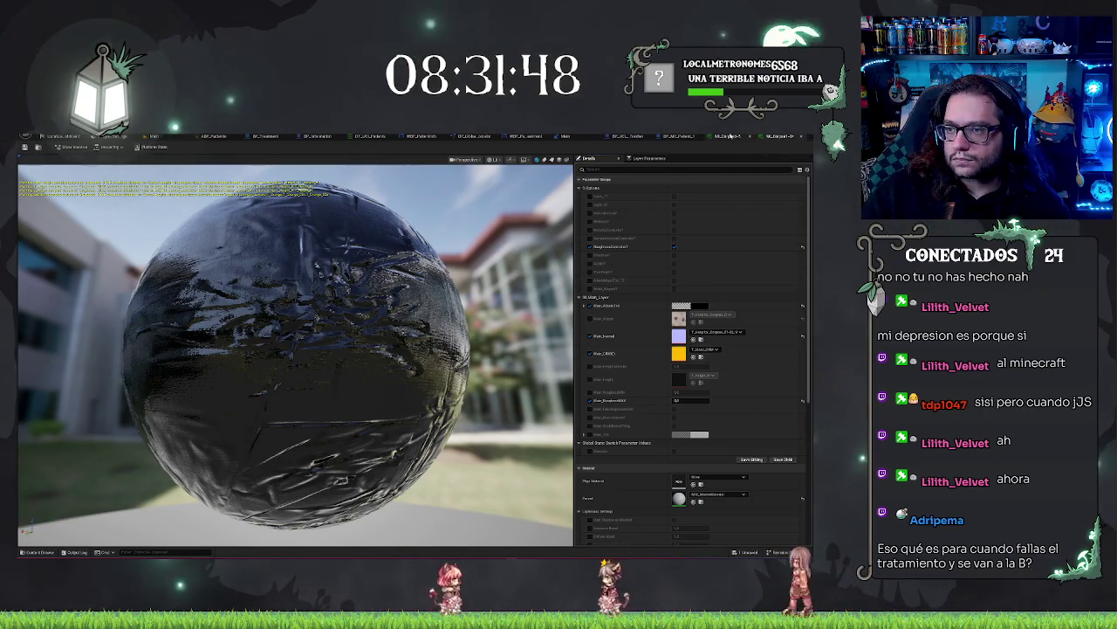
left_click(166, 136)
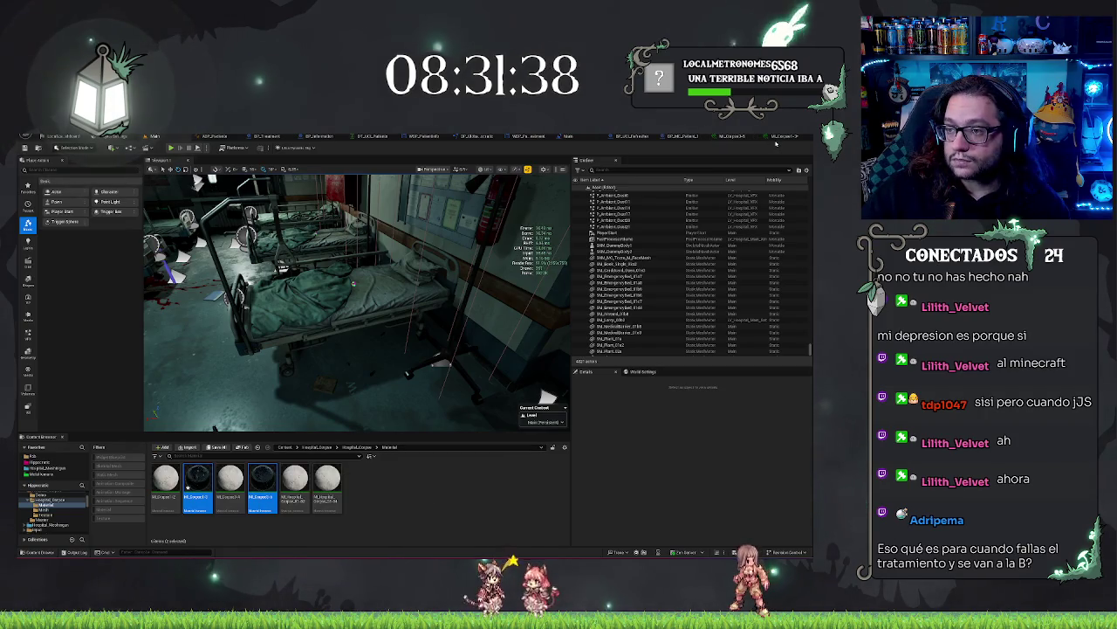
Step: Set the corpse material instance's mask texture to the orange mask
left_click(726, 136)
mouse_move(476, 299)
left_mouse_down()
mouse_move(432, 297)
mouse_move(476, 299)
left_mouse_up()
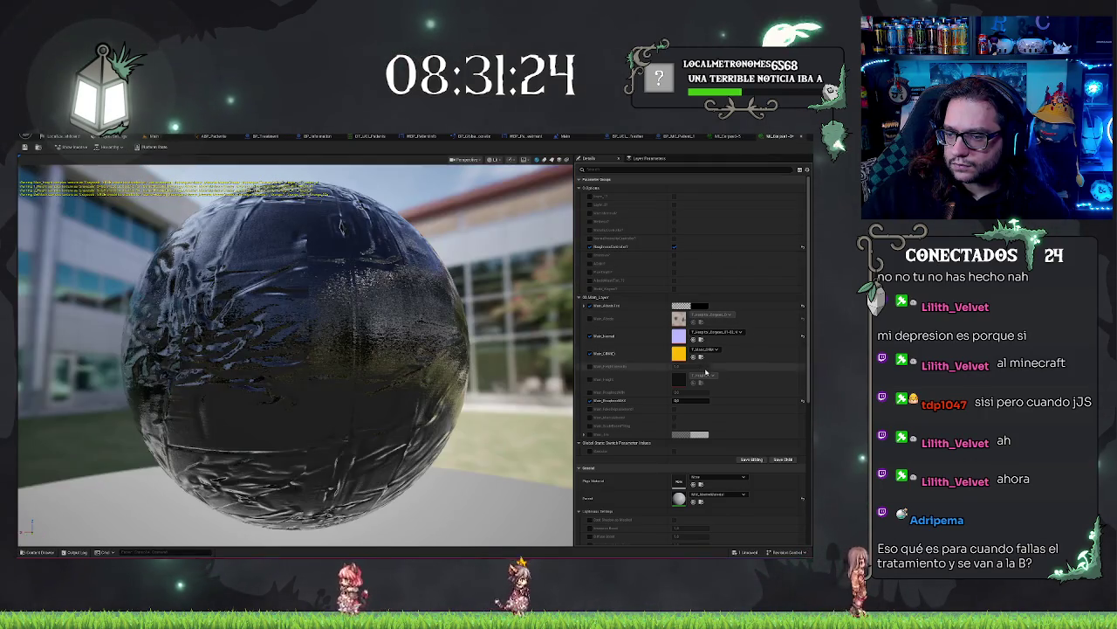
left_click(705, 374)
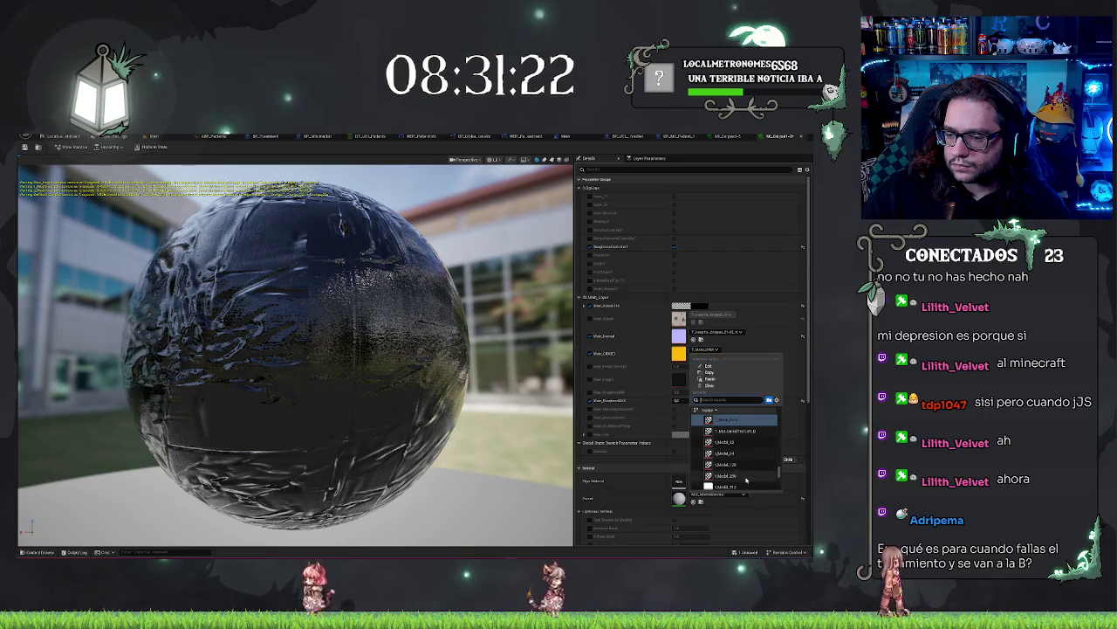
type("orange")
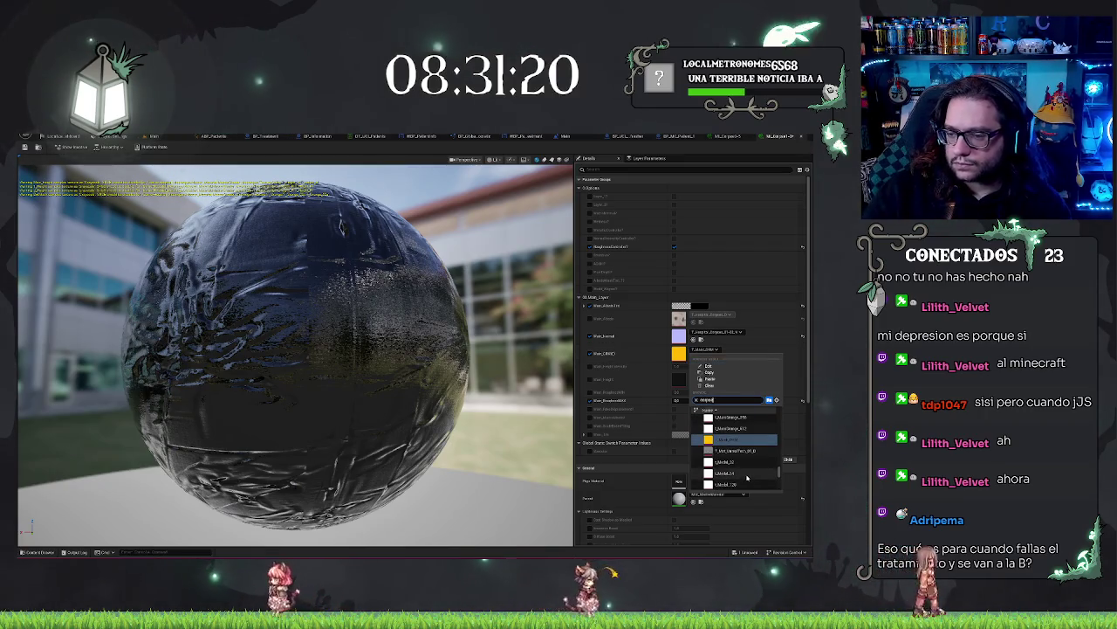
left_click(735, 446)
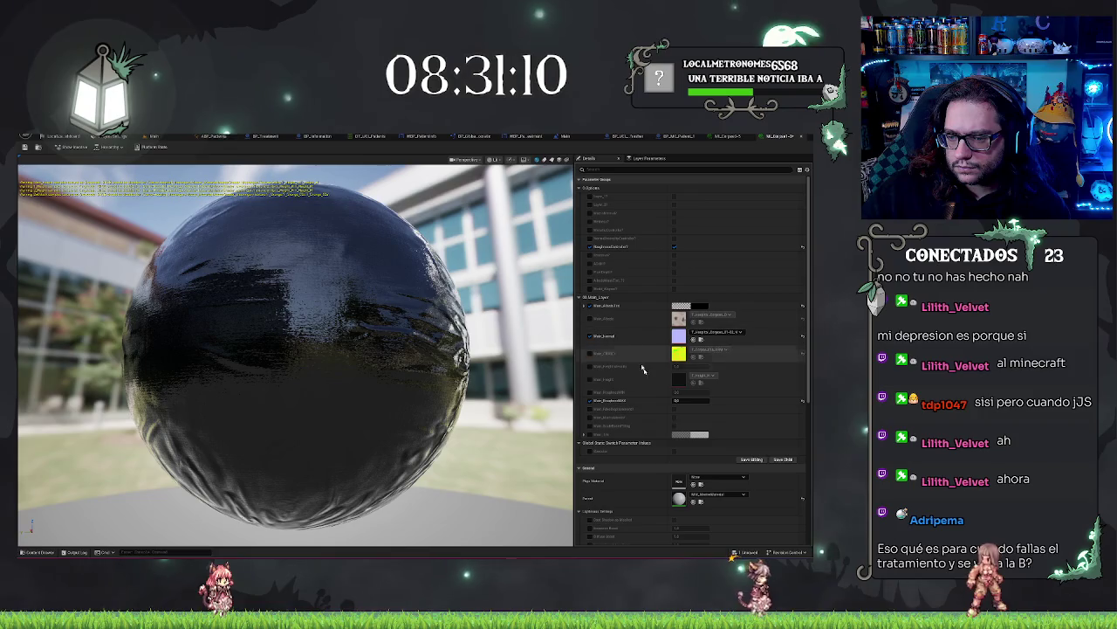
Step: Choose a new Mask_Normal texture and save the material instance
scroll(631, 298, "down", 1)
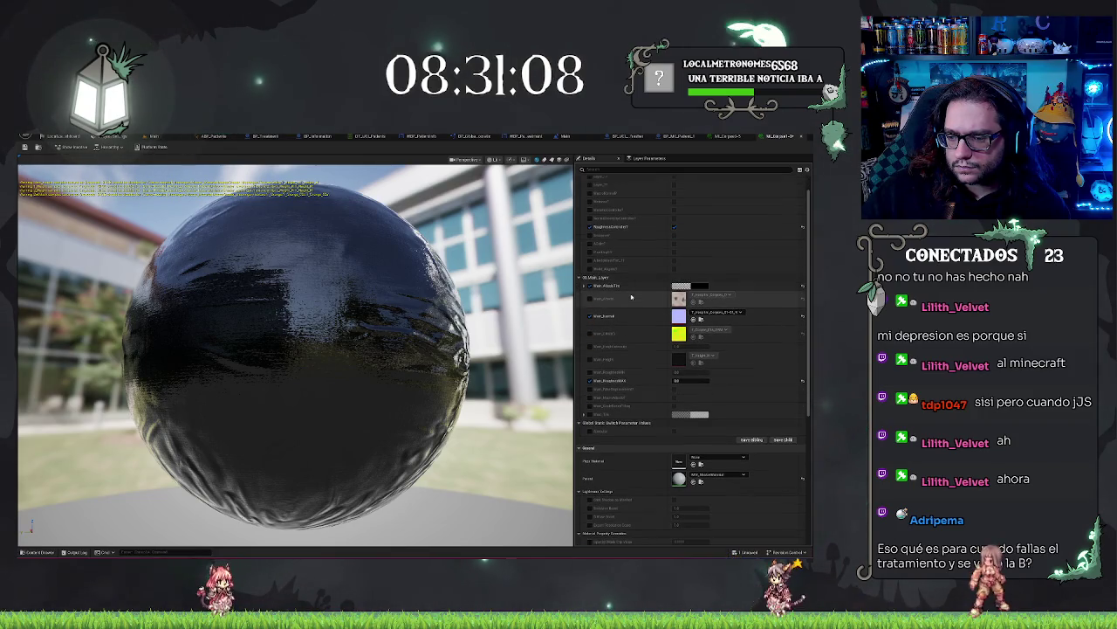
scroll(722, 310, "up", 1)
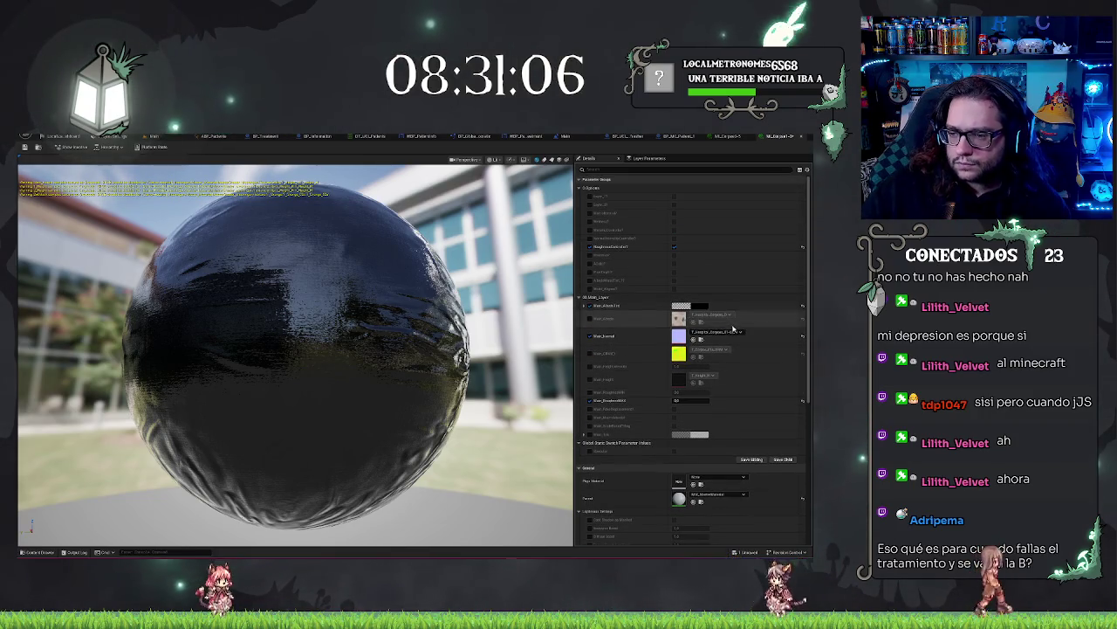
left_click(732, 333)
left_click(759, 423)
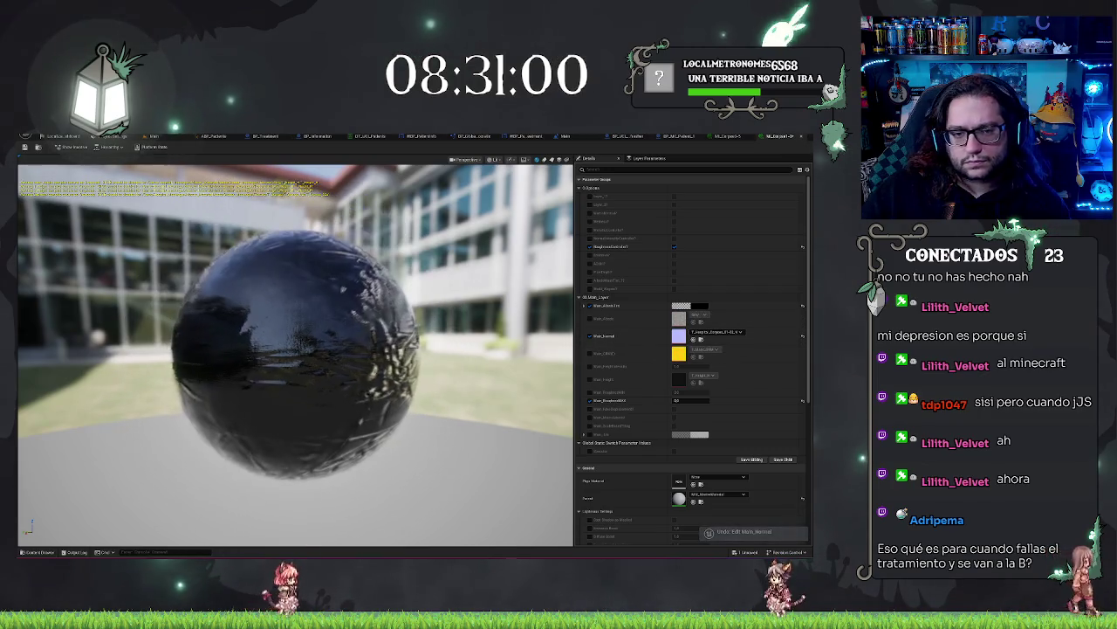
key("ctrl+s")
left_click(156, 135)
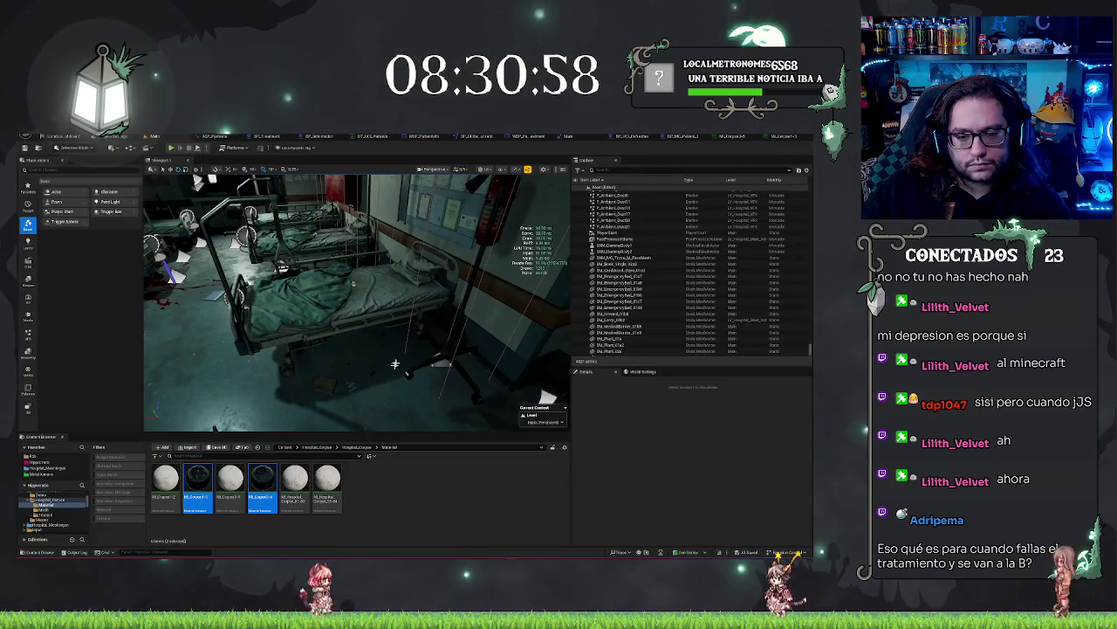
Step: Open the Hospital_Corpse Mesh folder and close the spare editor tabs, including ML_Corpse
left_click_drag(353, 282, 353, 456)
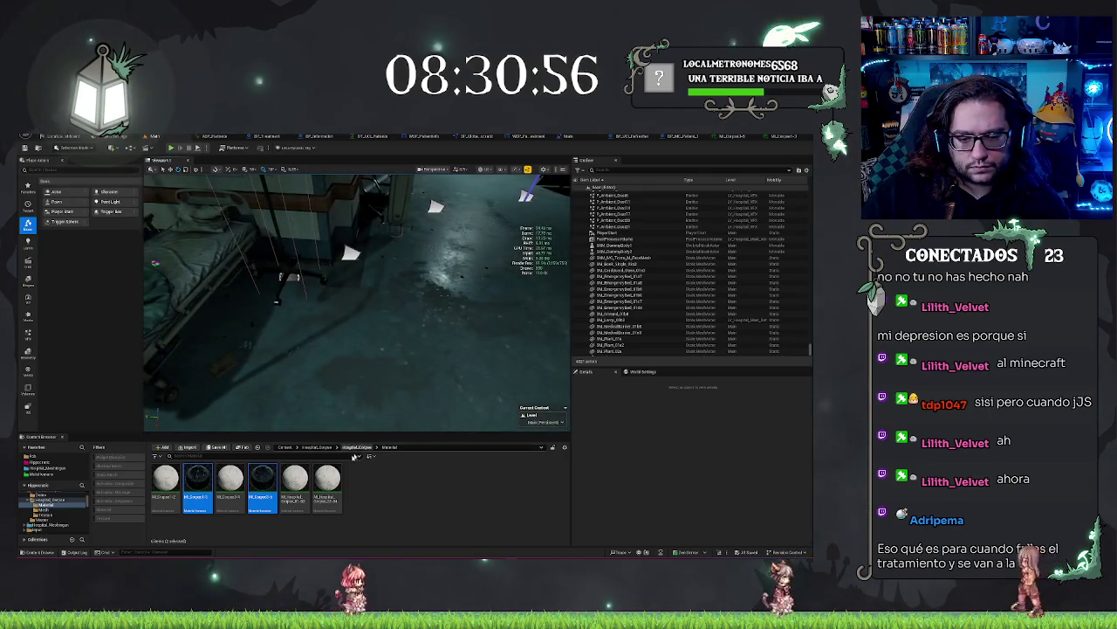
left_click(357, 447)
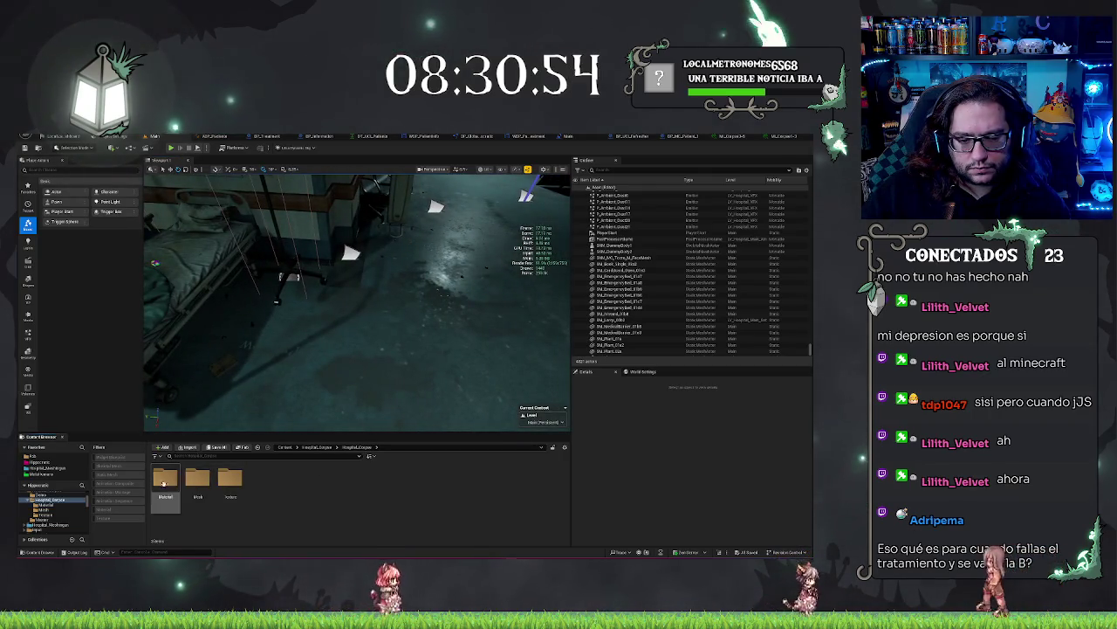
double_click(202, 481)
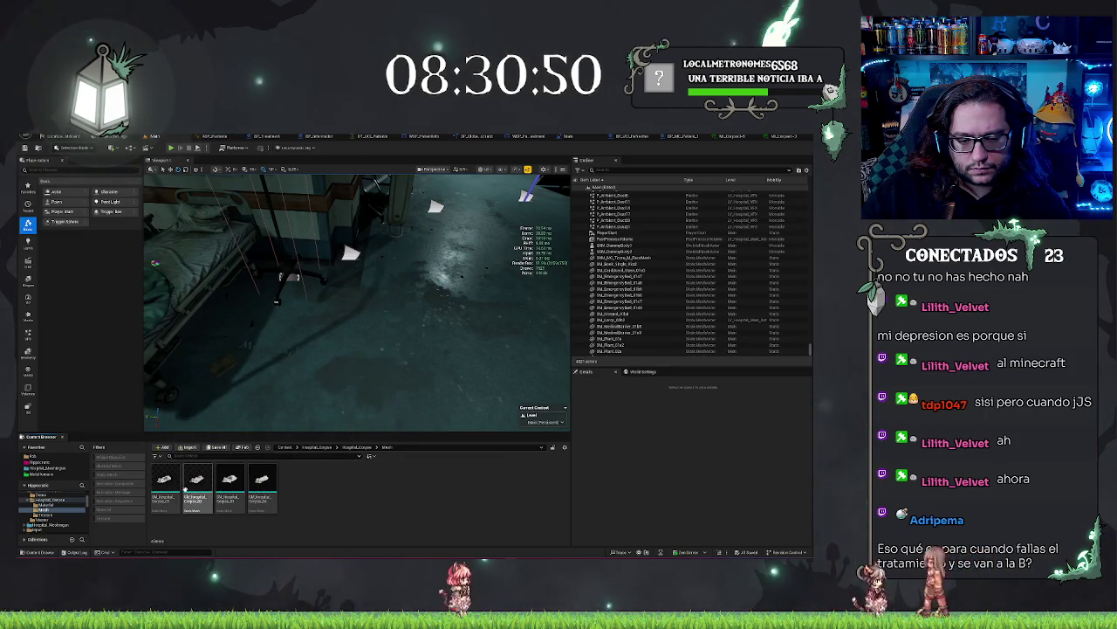
mouse_move(169, 487)
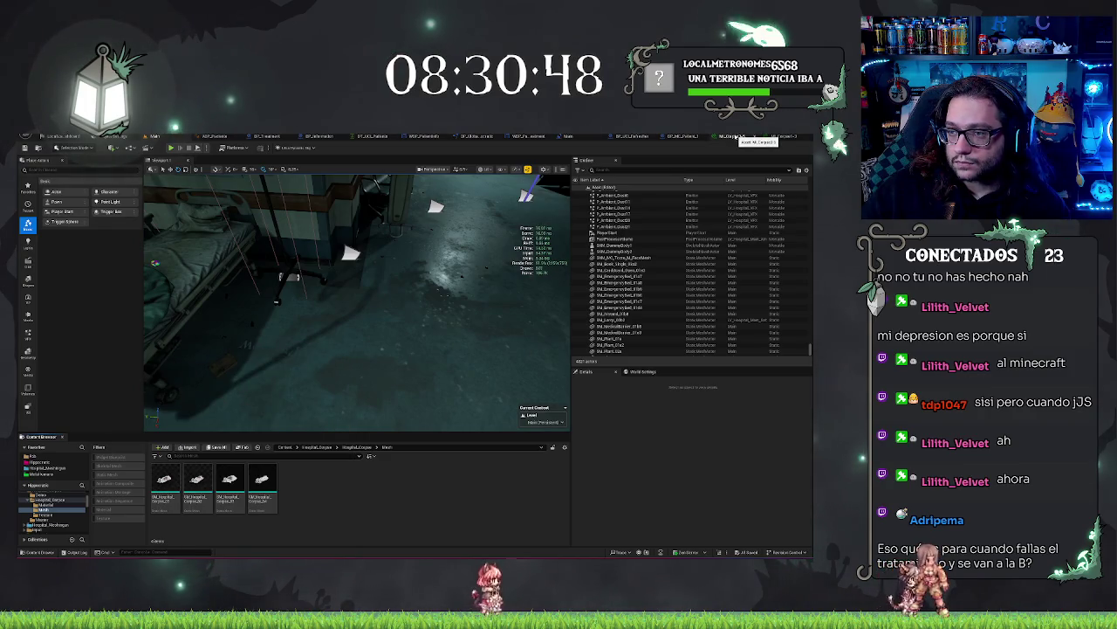
left_click(742, 138)
left_click(805, 137)
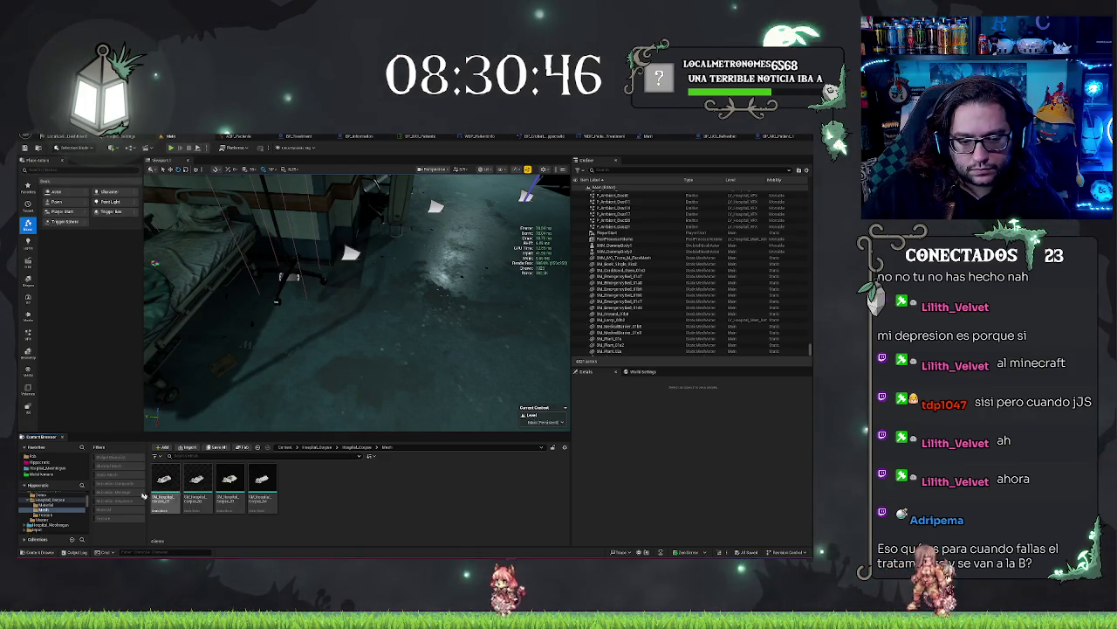
mouse_move(197, 494)
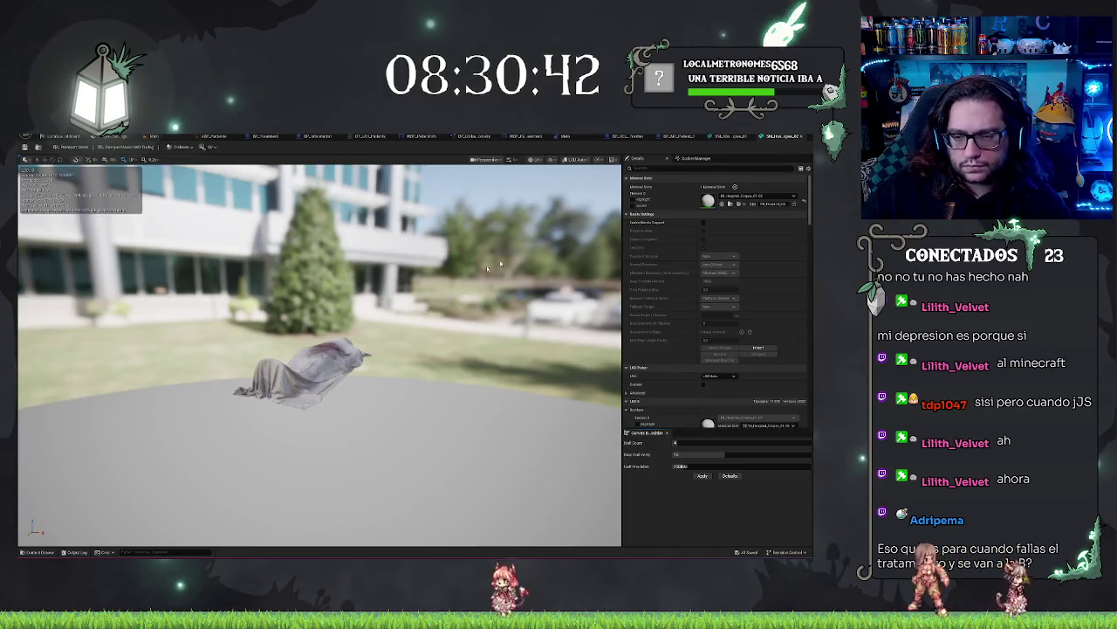
Step: Assign an M_Corpse material to the draped corpse mesh's material slot and save the mesh
left_click(764, 196)
scroll(795, 293, "up", 2)
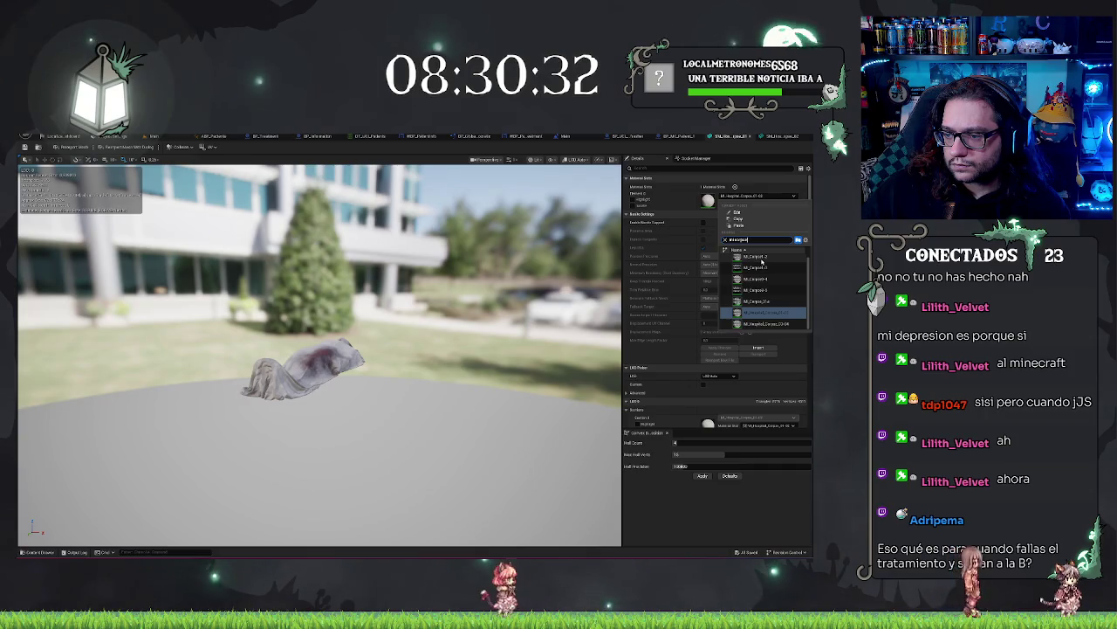
left_click(761, 260)
key("f")
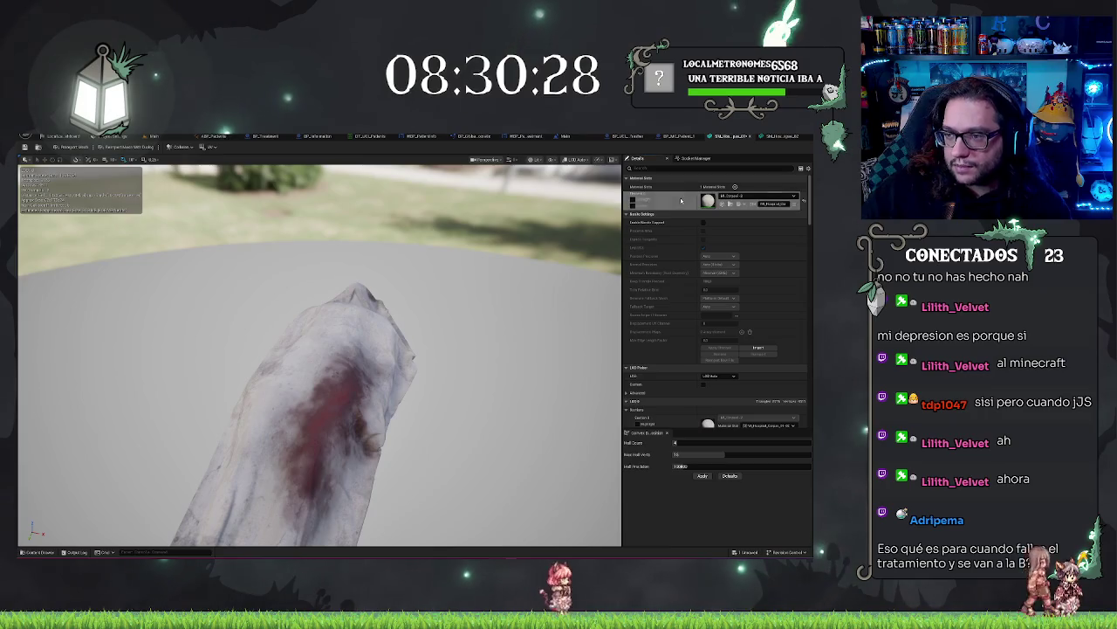
key("ctrl+s")
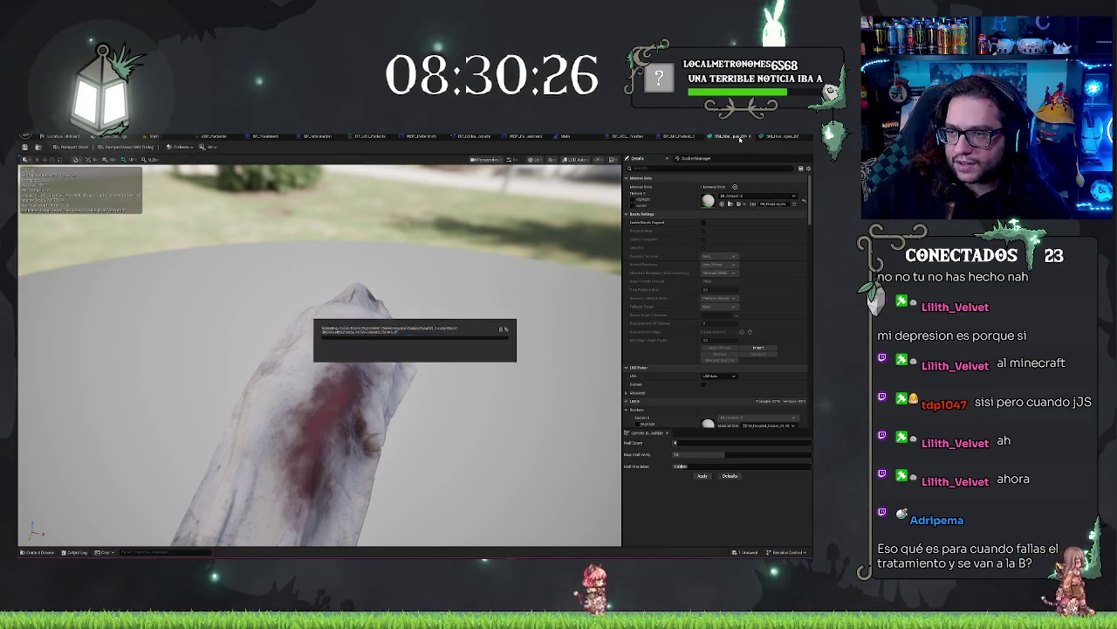
Step: Check the other corpse mesh editor, then return to the hospital level and select corpse meshes 03 and 04
left_click(768, 137)
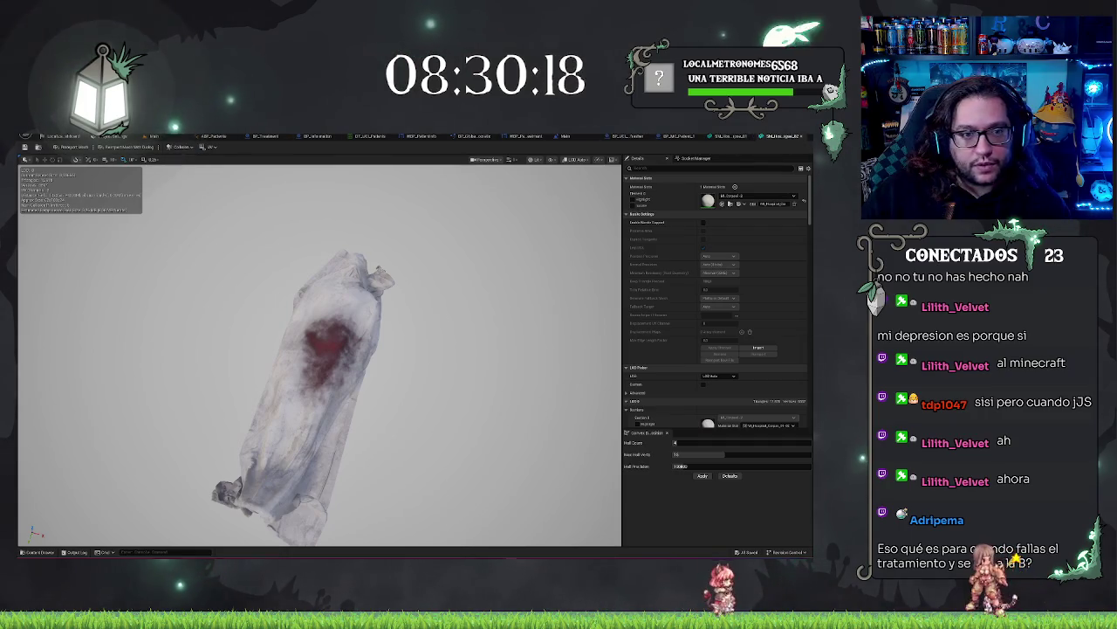
left_click(162, 137)
left_click(237, 488)
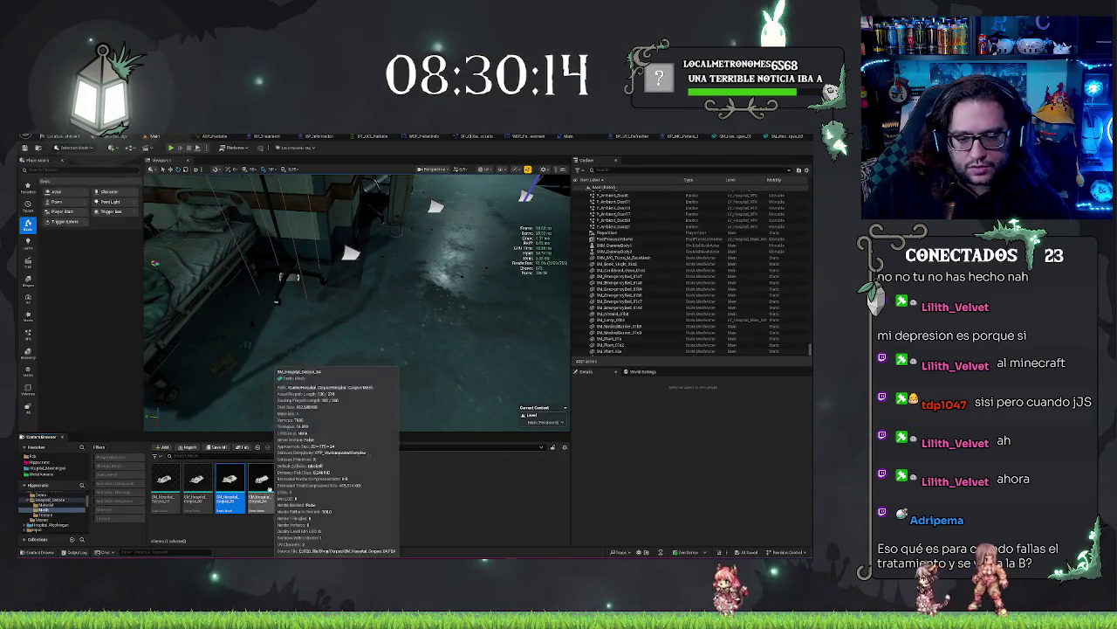
Step: Open SM_Hospital_Corpse_04 and assign a different material to another corpse mesh's slot
left_click(269, 490, "shift")
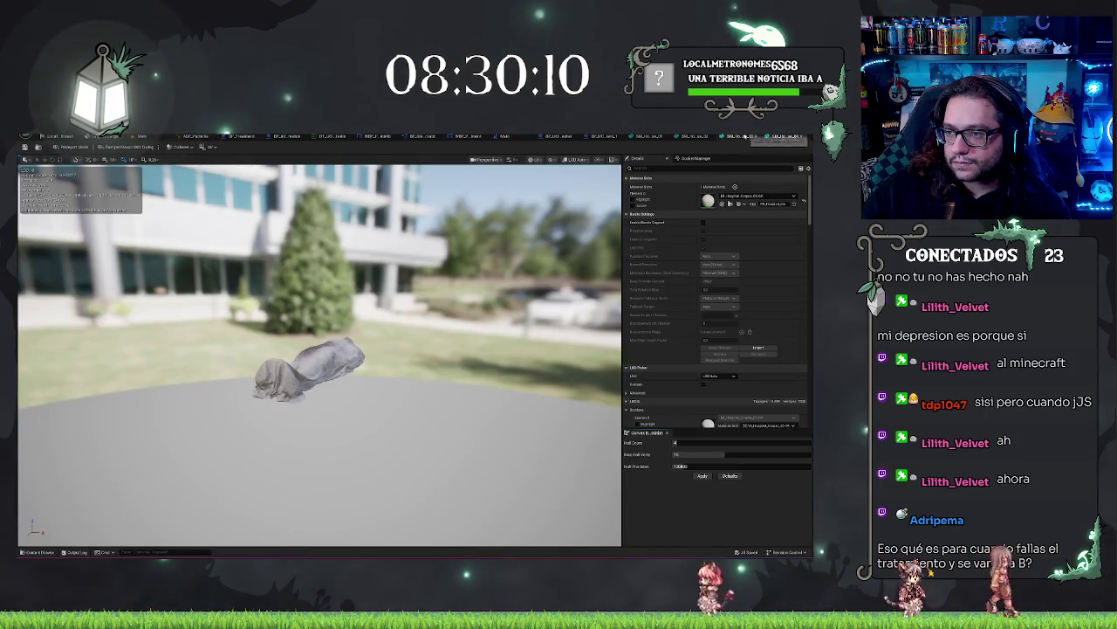
left_click(737, 187)
left_click(739, 196)
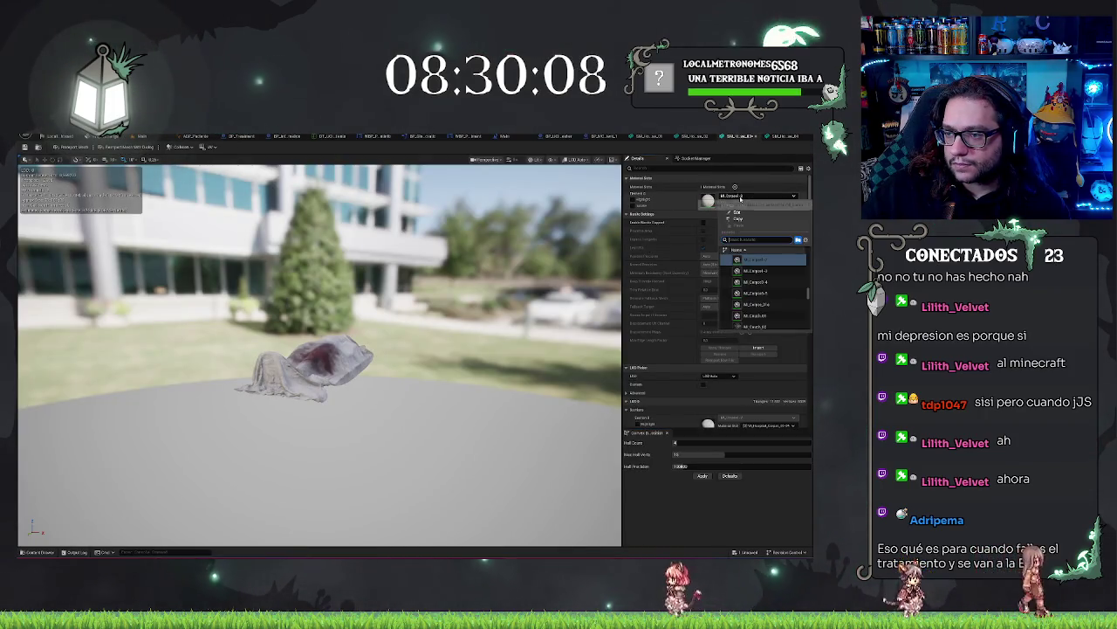
left_click(772, 282)
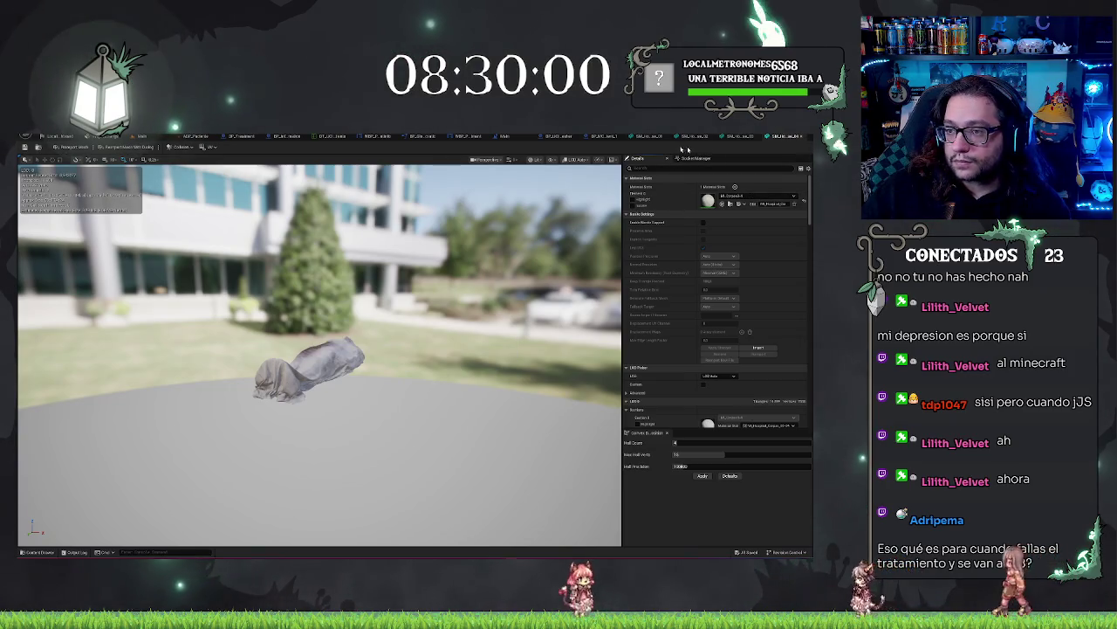
Step: Close the extra asset editors and go back to the main level editor
left_click(705, 136)
left_click(770, 137)
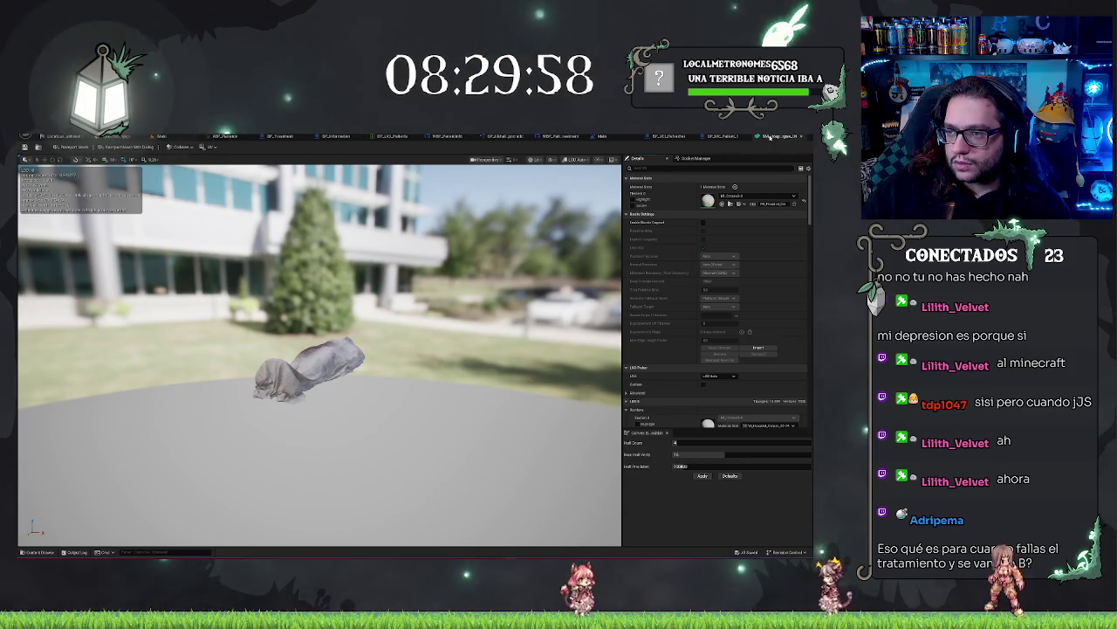
left_click(770, 137)
left_click(185, 140)
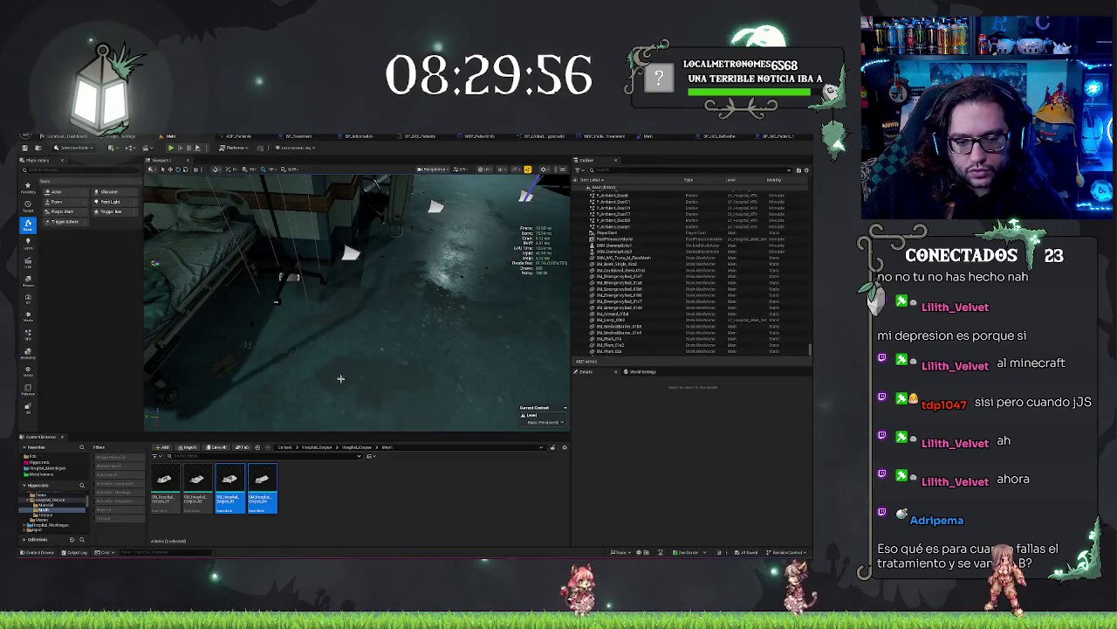
Step: Inspect SM_Hospital_Corpse_27, return to Main, and duplicate meshes into two new corpse assets
mouse_move(261, 505)
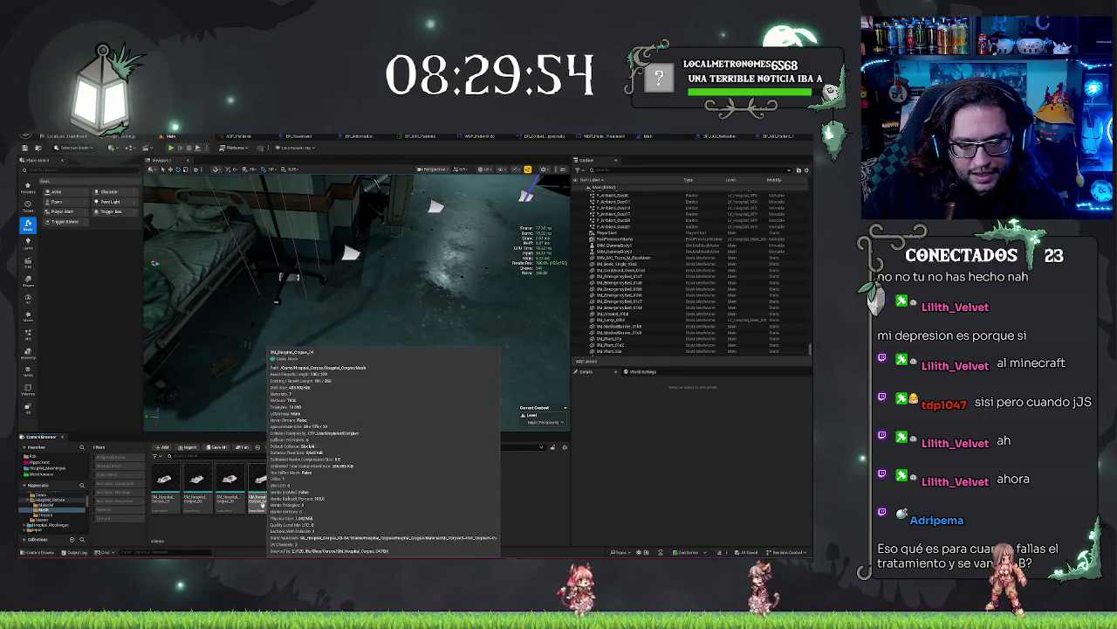
left_click(164, 490)
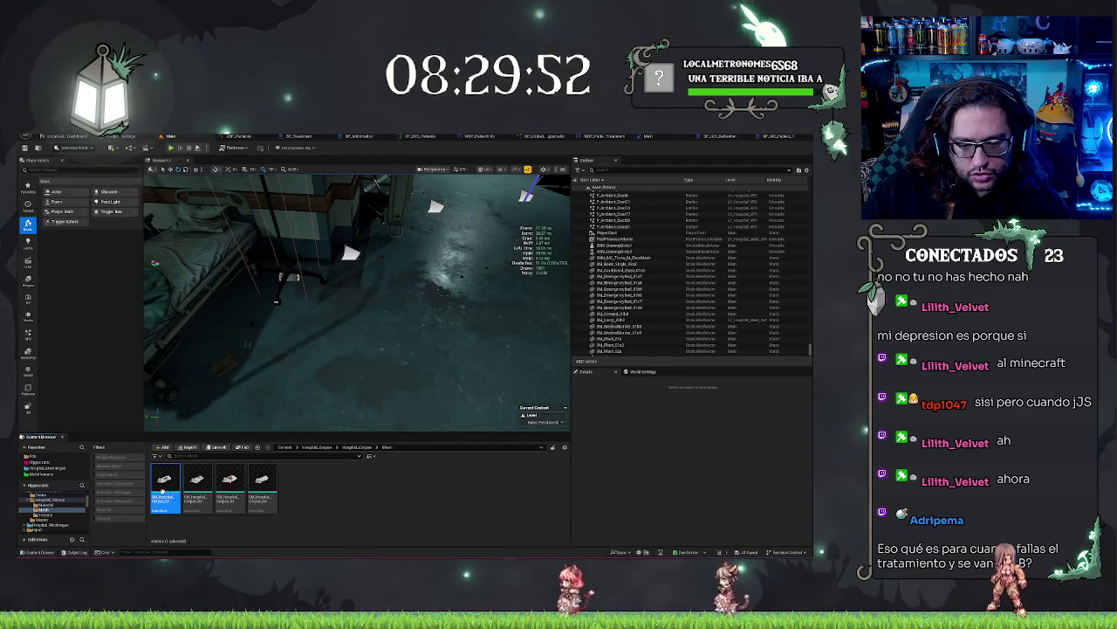
double_click(164, 490)
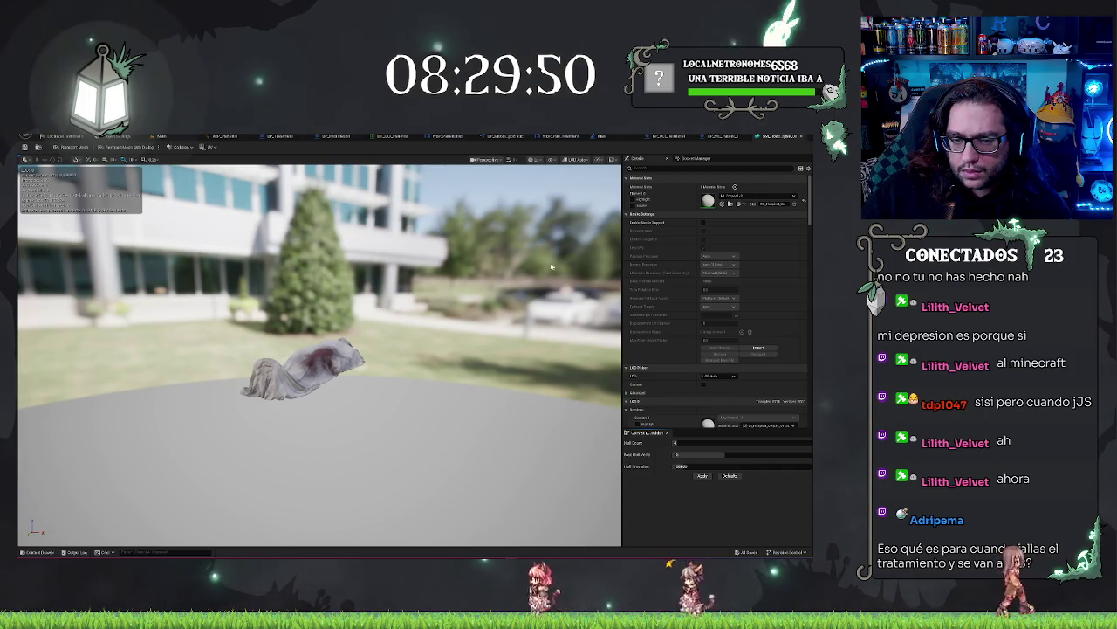
left_click(768, 137)
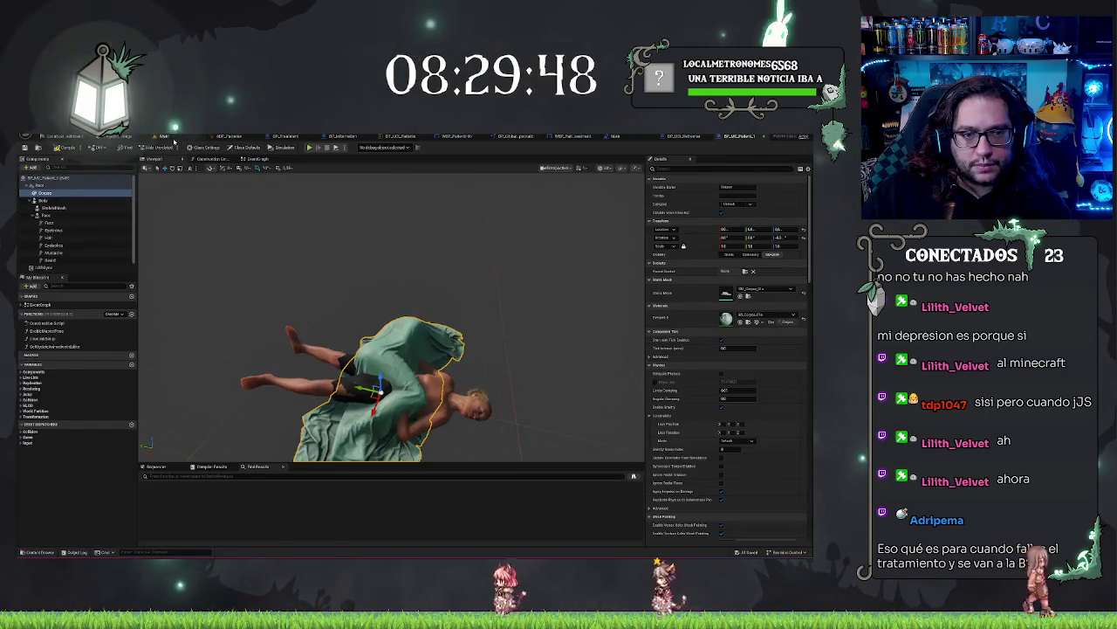
left_click(166, 137)
key("ctrl+d")
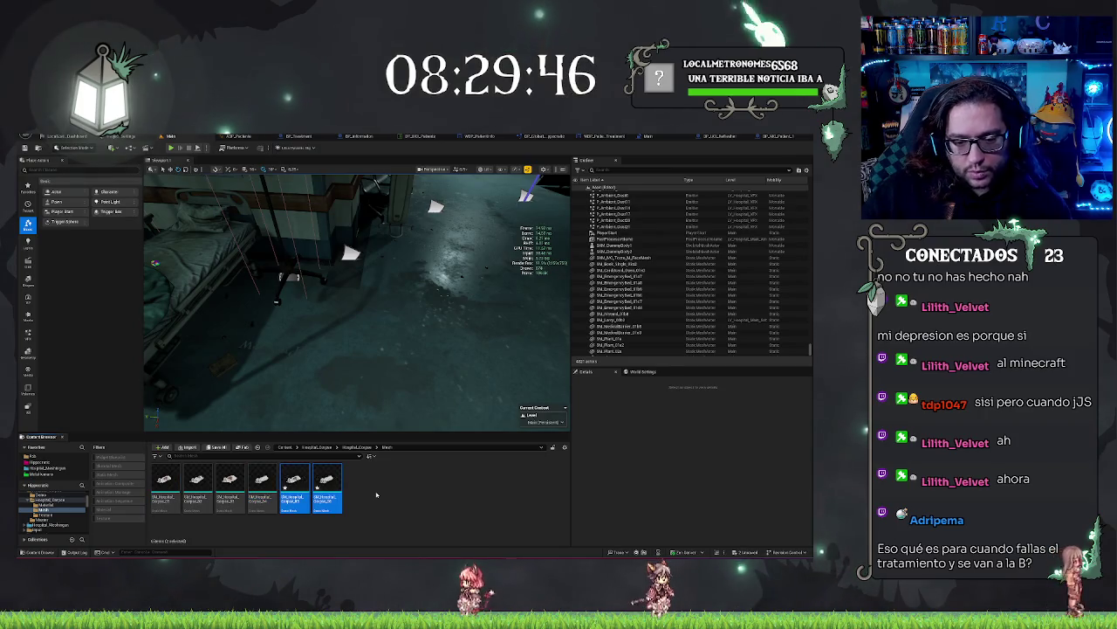
Step: Give both new corpse meshes the dark, glossy material in their Element 0 slots
key("Return")
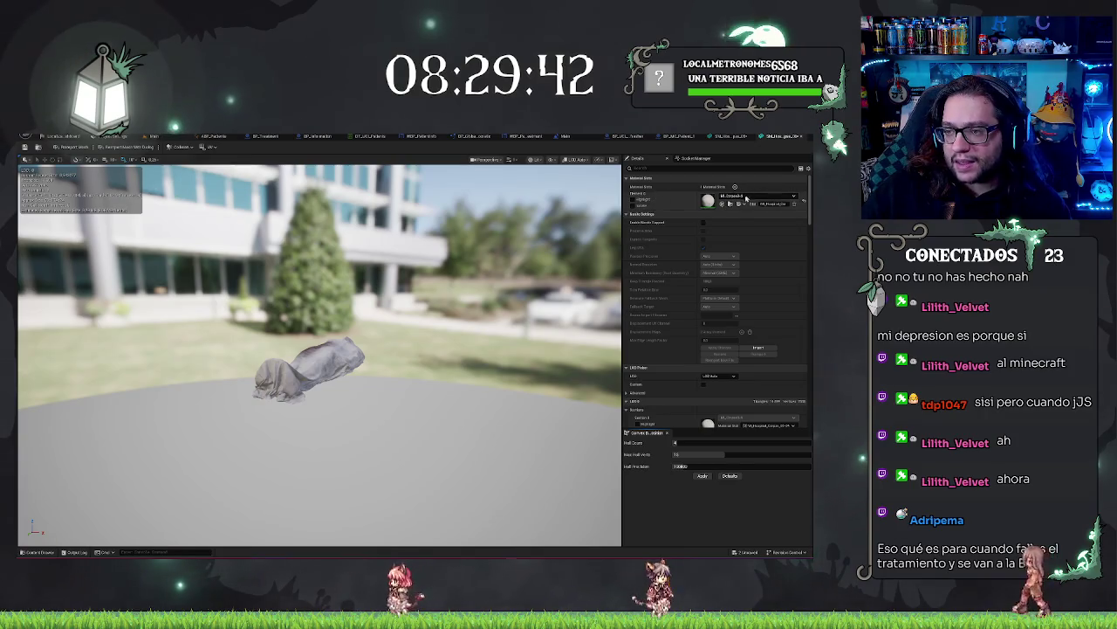
left_click(746, 197)
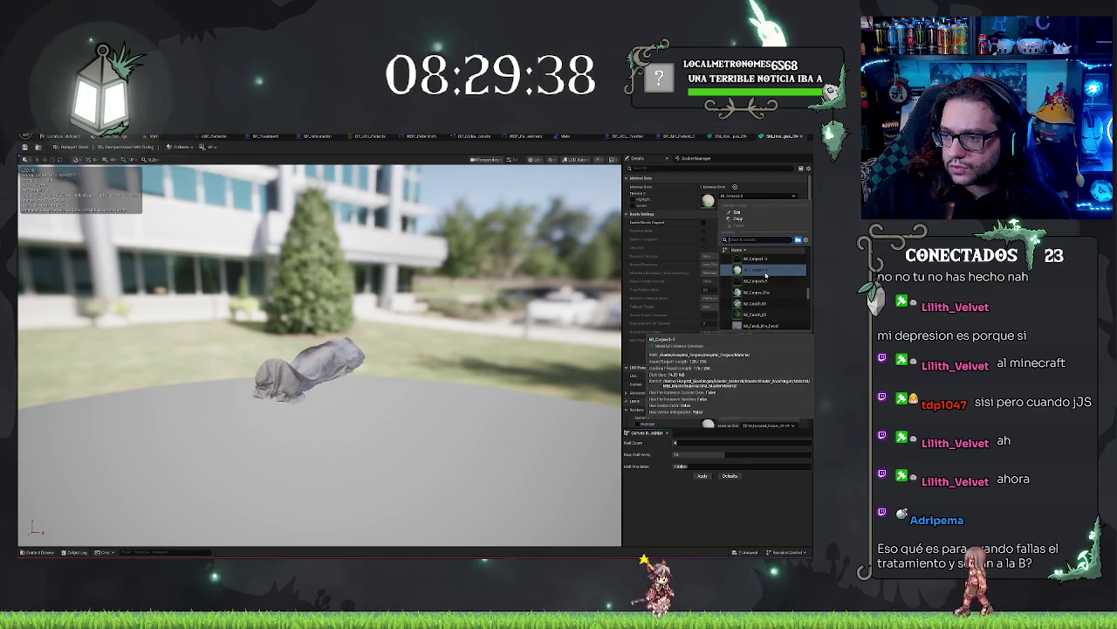
left_click(765, 271)
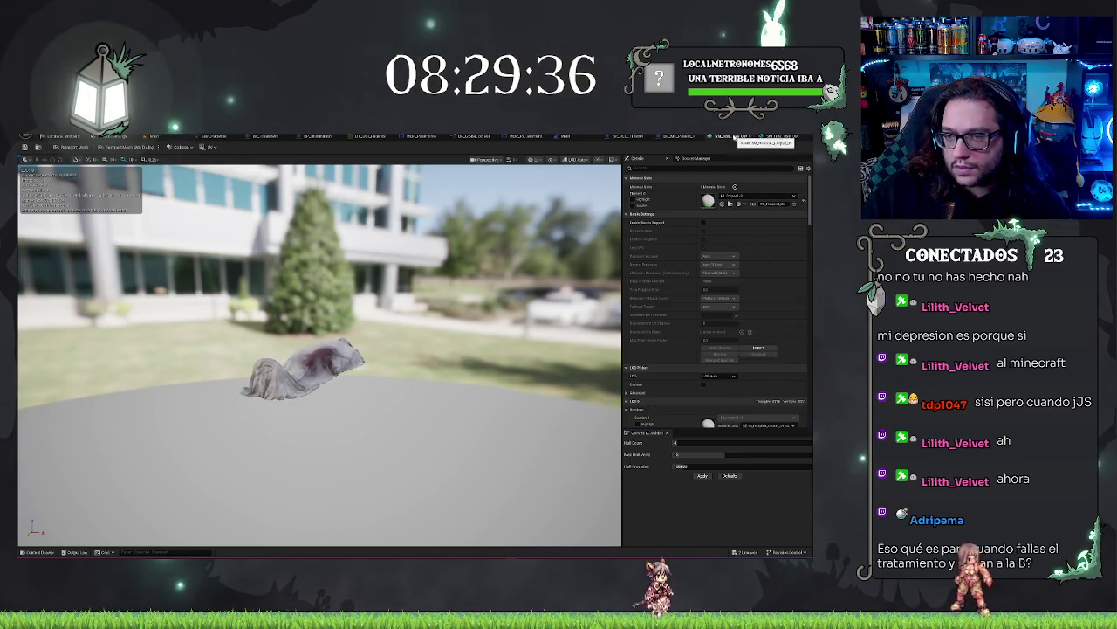
left_click(755, 198)
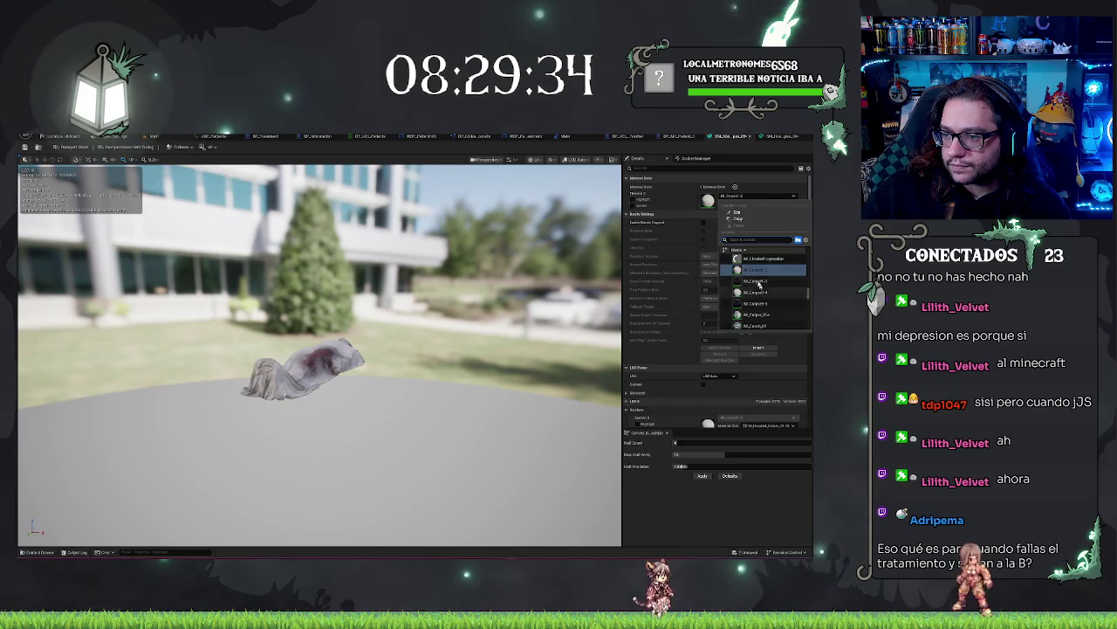
left_click(756, 282)
left_click_drag(319, 355, 367, 340)
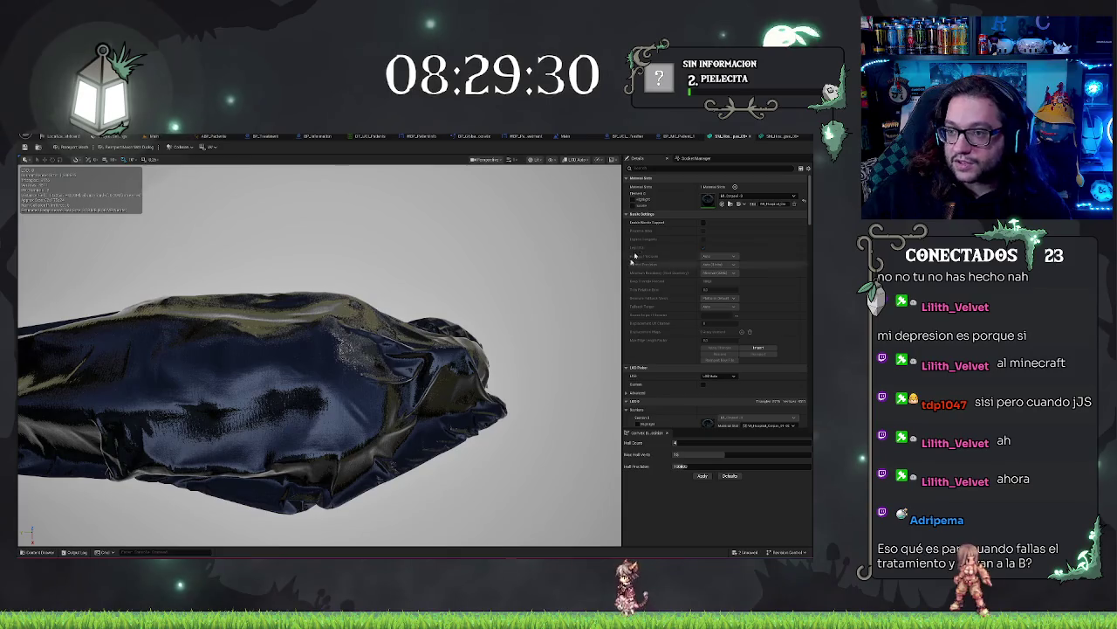
left_click(780, 137)
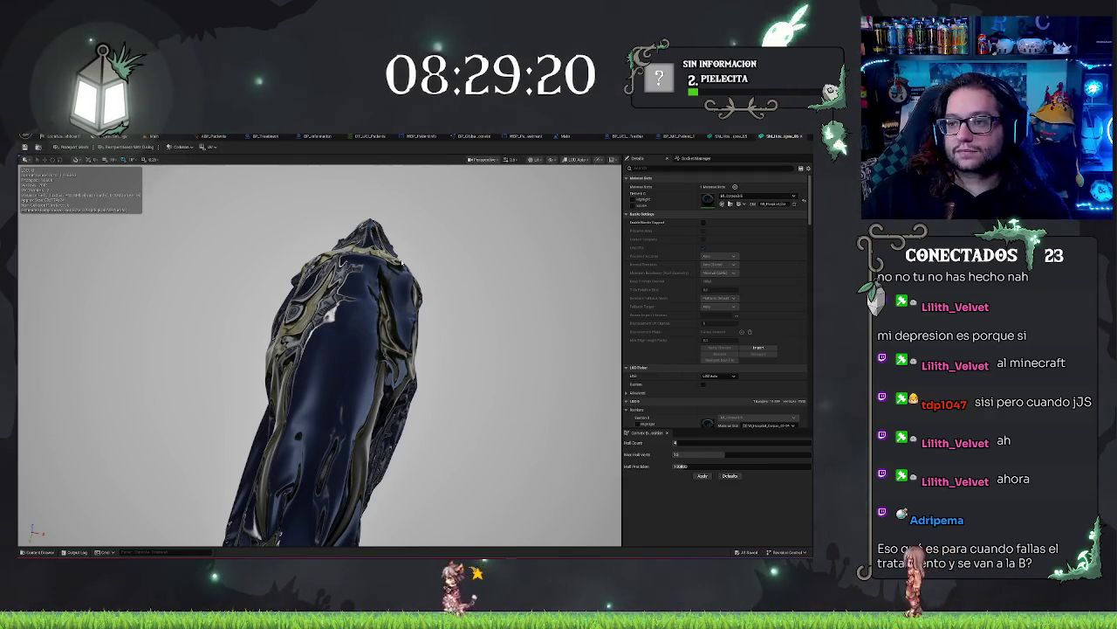
left_click(151, 137)
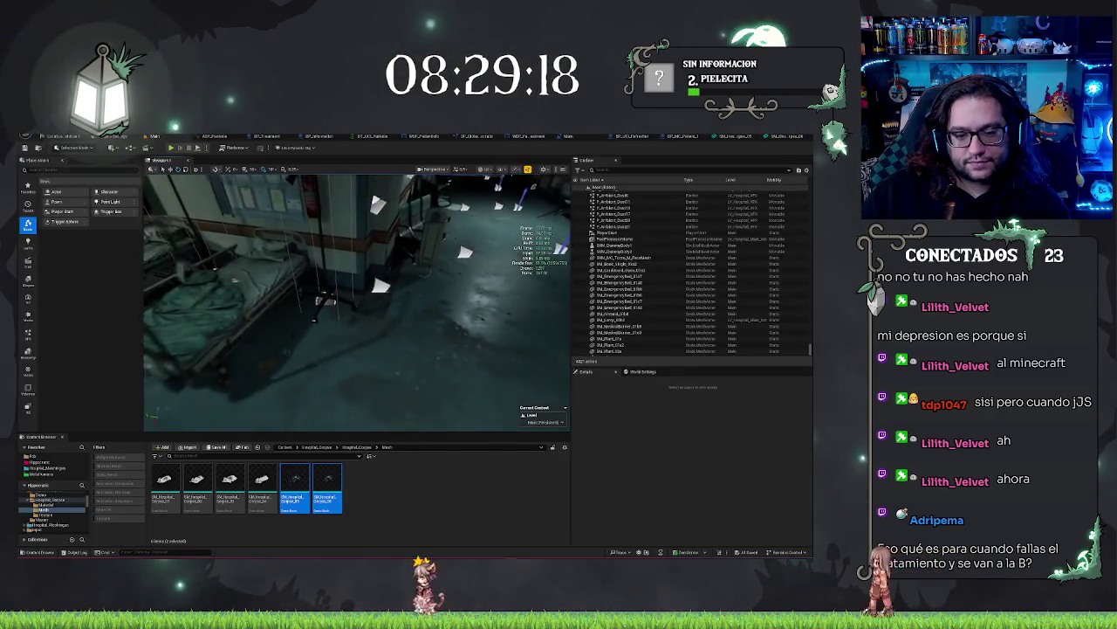
Step: Place the Hospital_Corpse_02, fifth and sixth corpse meshes on the ward floor, rotating them into position
left_click(170, 485)
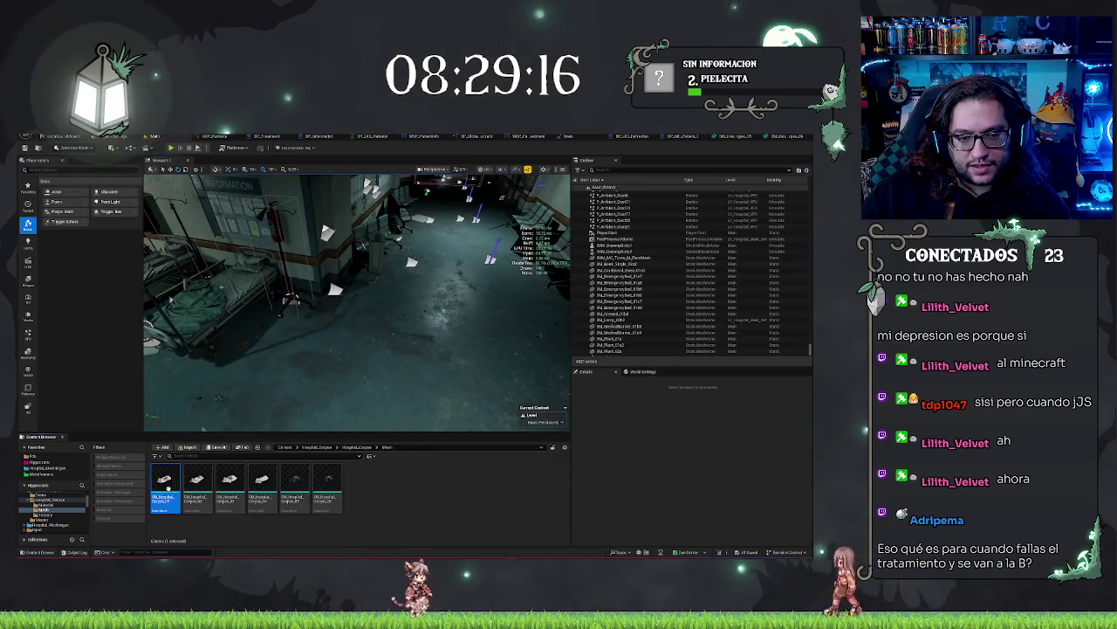
mouse_move(196, 485)
left_mouse_down()
mouse_move(262, 326)
mouse_move(222, 297)
mouse_move(260, 324)
left_mouse_up()
key("e")
left_click_drag(294, 485, 342, 374)
key("f")
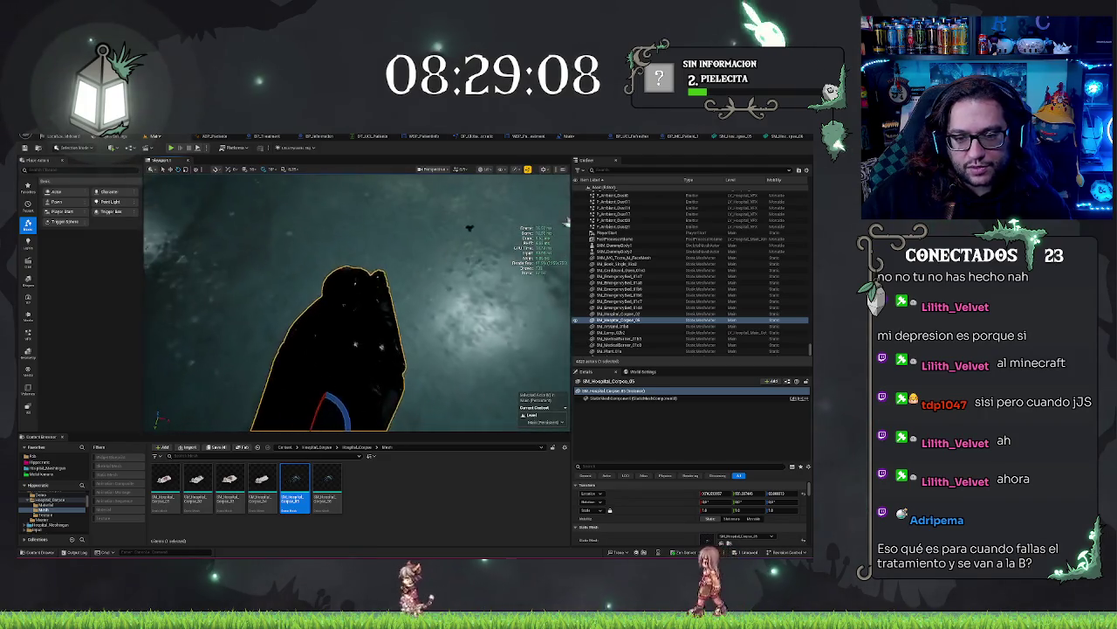
left_click_drag(328, 482, 375, 245)
Step: Fly the camera to an overhead view of the two placed corpses and select one
left_click_drag(181, 282, 210, 212)
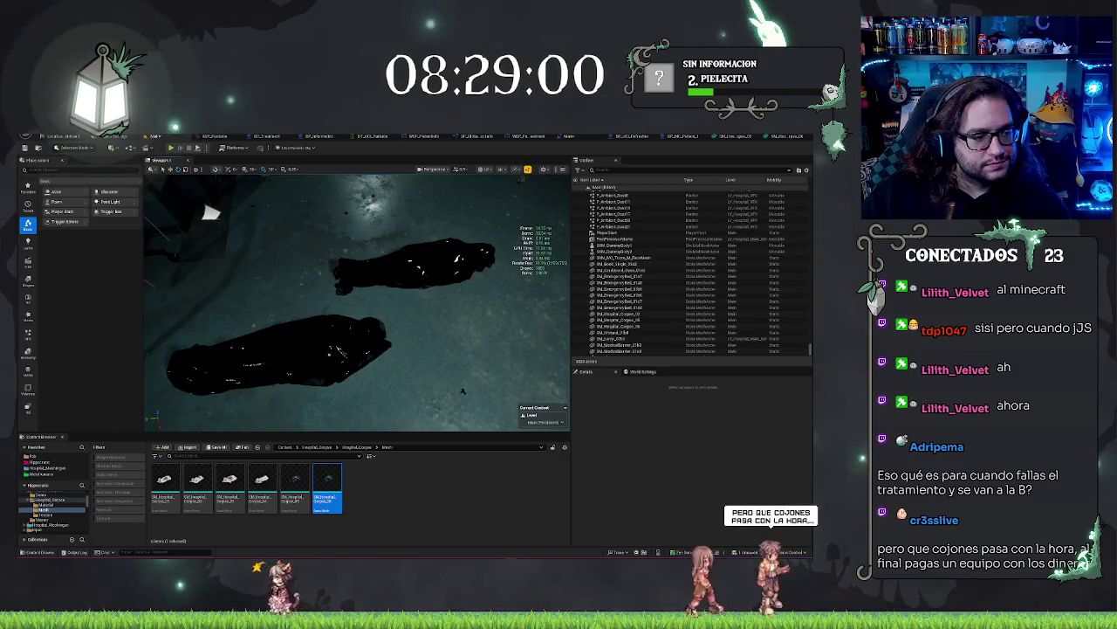
left_click_drag(358, 306, 350, 296)
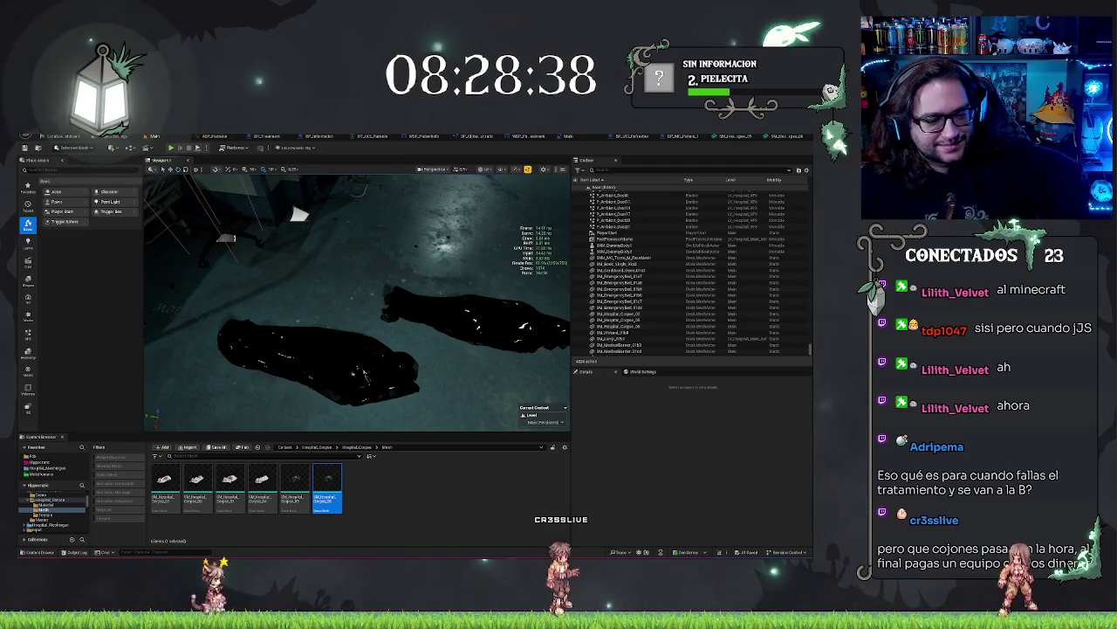
mouse_move(390, 296)
left_mouse_down()
mouse_move(398, 324)
mouse_move(424, 341)
left_mouse_up()
left_click(396, 319)
right_click(444, 355)
key("Escape")
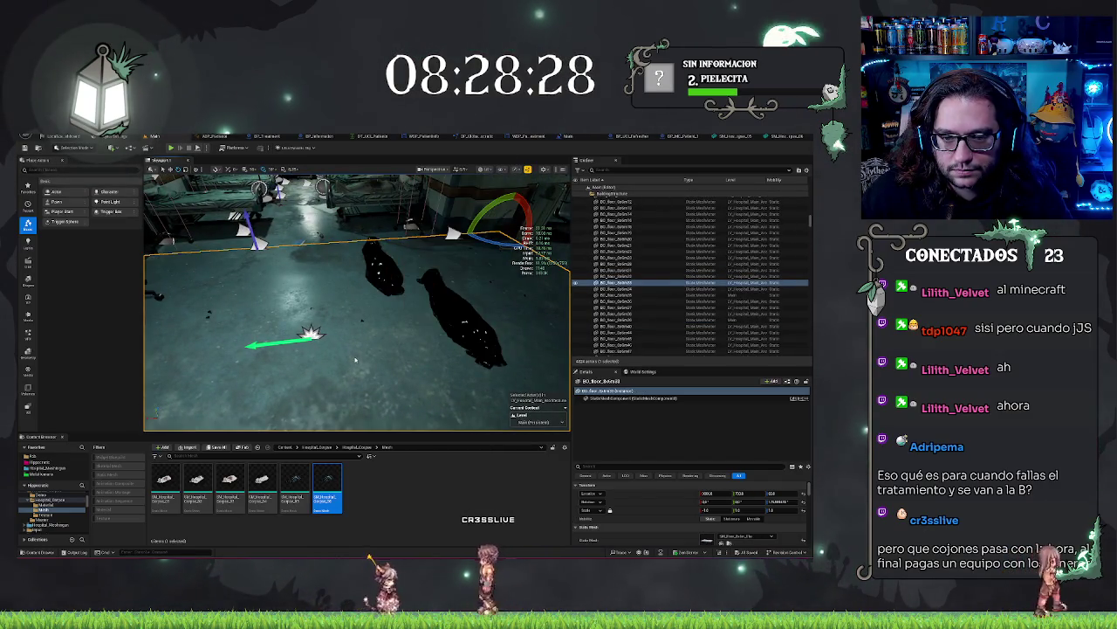
Step: Play-test the level, then fly the view back down toward the corpses on the floor
key("alt+p")
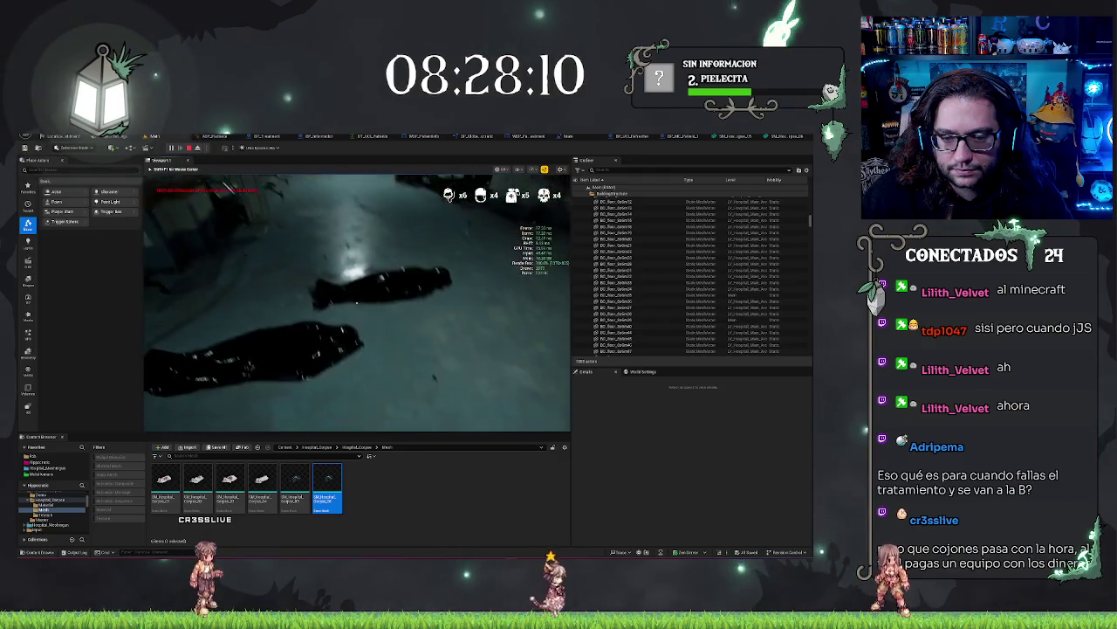
key("Escape")
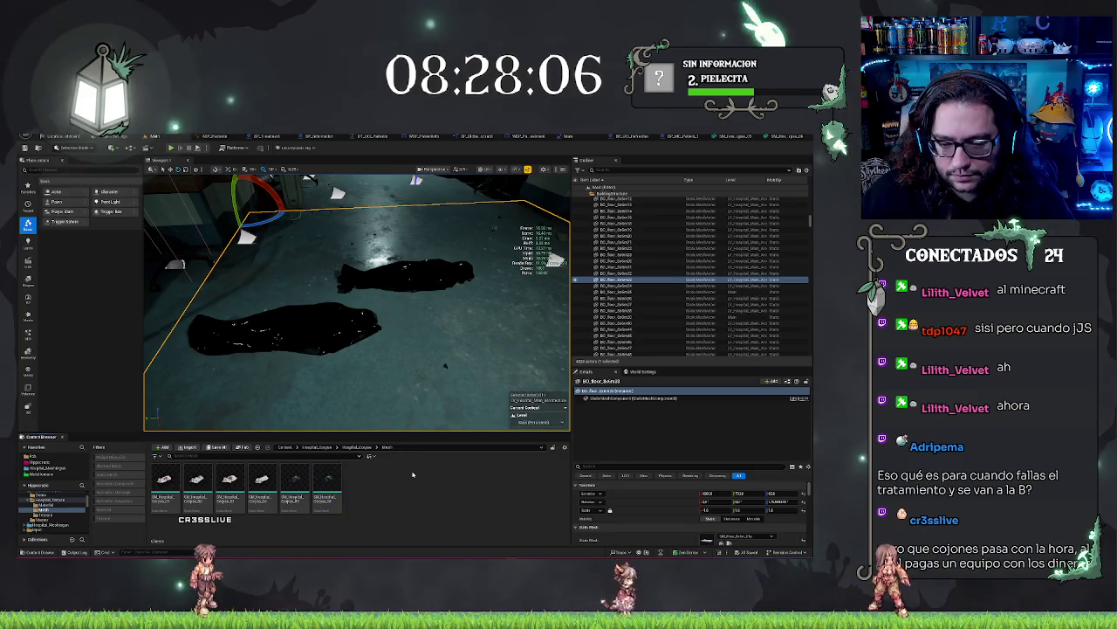
left_click(295, 486)
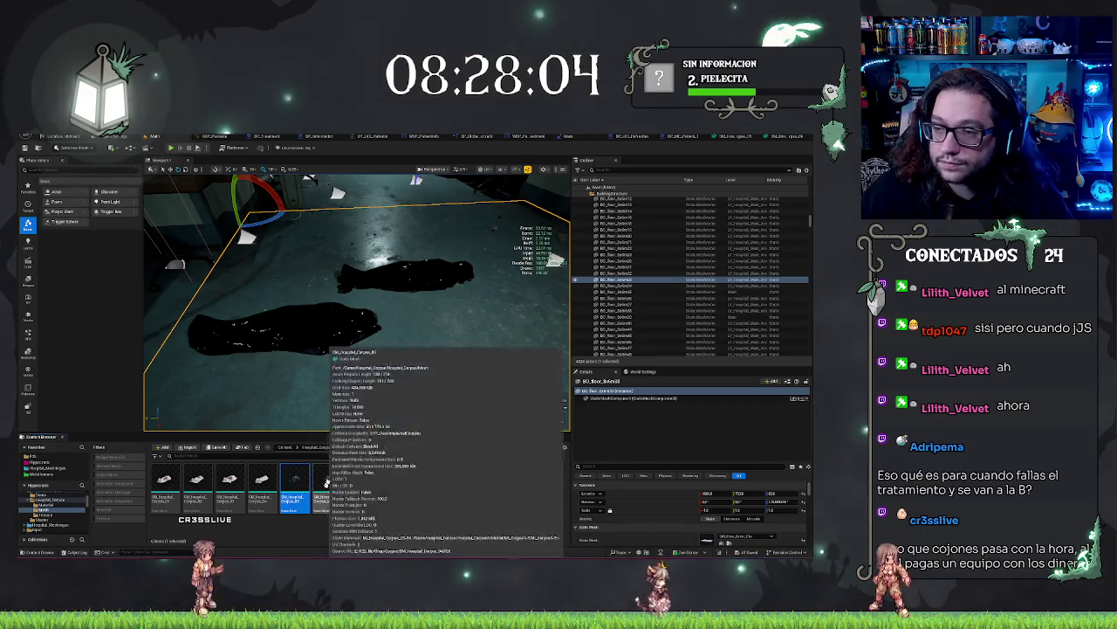
mouse_move(480, 324)
left_mouse_down()
mouse_move(463, 341)
mouse_move(479, 349)
mouse_move(480, 374)
left_mouse_up()
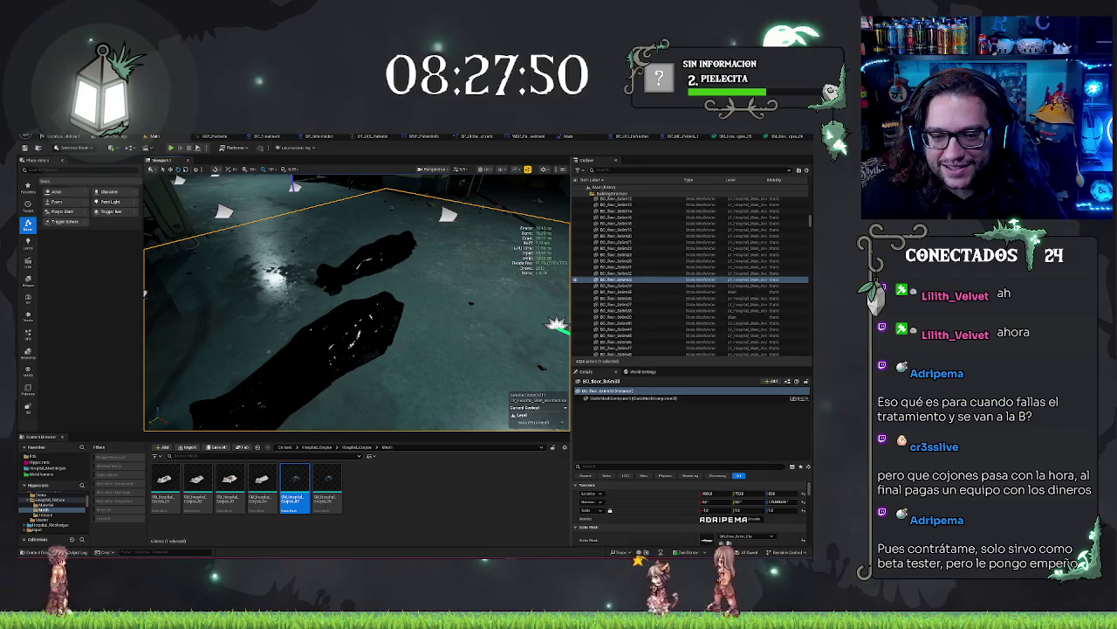
Step: Move over to the hospital beds and delete the sheet-covered corpse lying on the bed
left_click(331, 358)
left_click(371, 258, "ctrl")
key("Escape")
left_click_drag(371, 258, 358, 220)
left_click(391, 247)
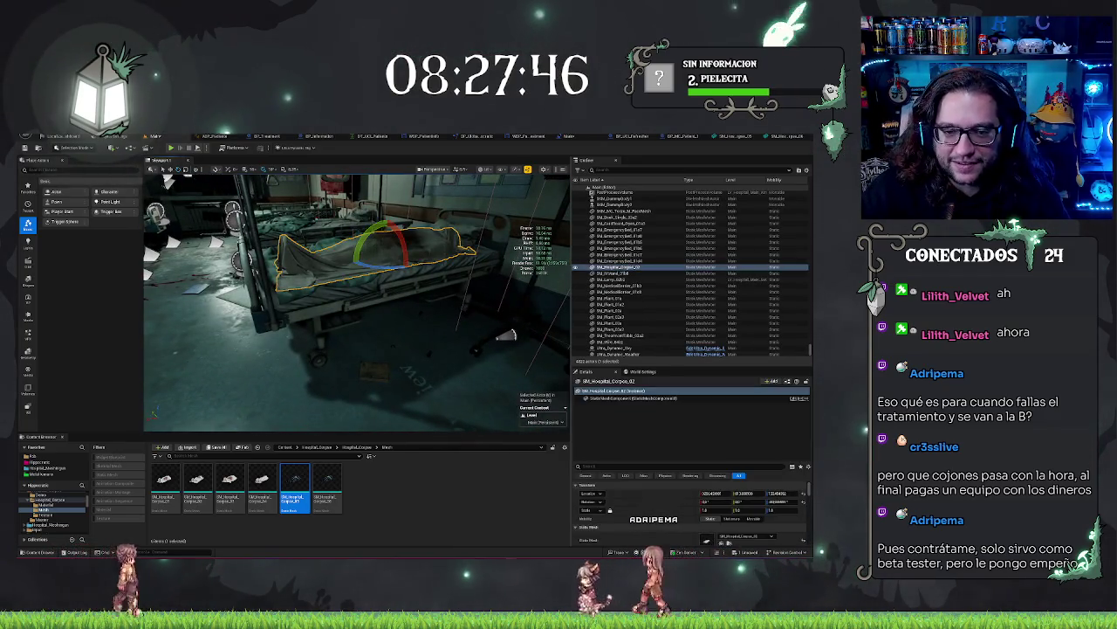
key("Delete")
mouse_move(419, 321)
left_mouse_down()
mouse_move(419, 270)
mouse_move(419, 315)
mouse_move(384, 314)
left_mouse_up()
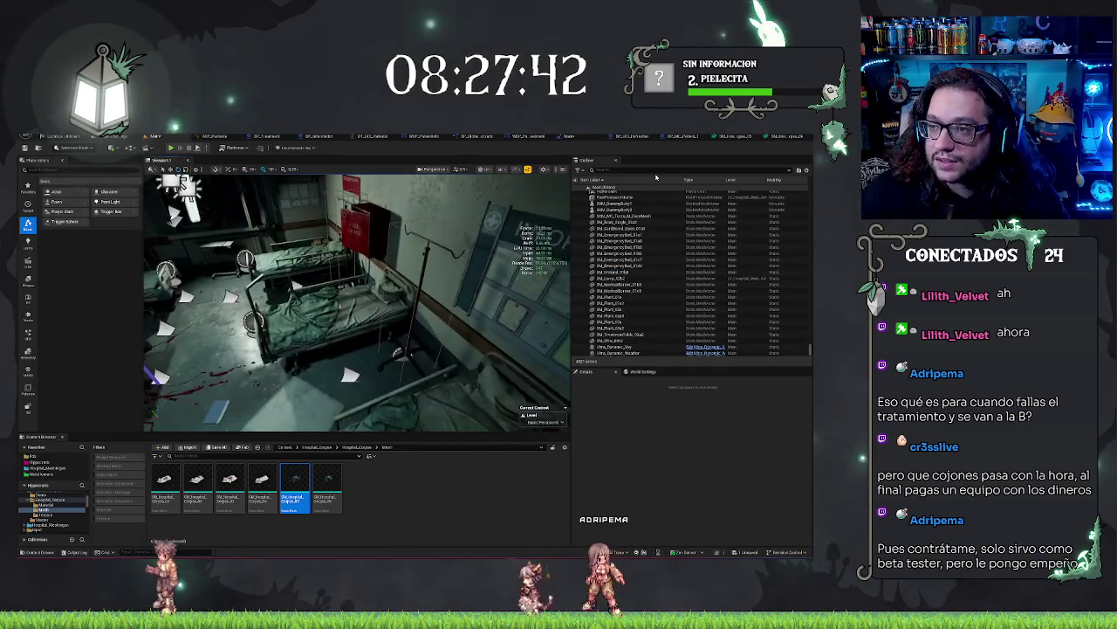
Step: Close the SM_Hospital_Corpse_06 mesh editor and frame the patient in BP_MC_Patient_1
middle_click(781, 137)
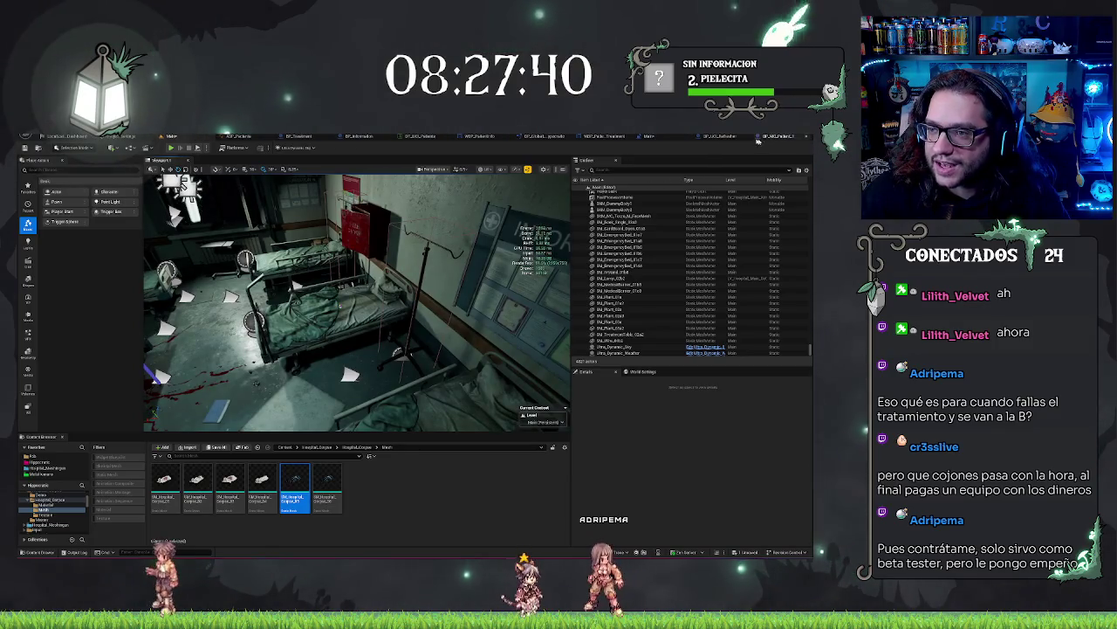
left_click(770, 137)
key("f")
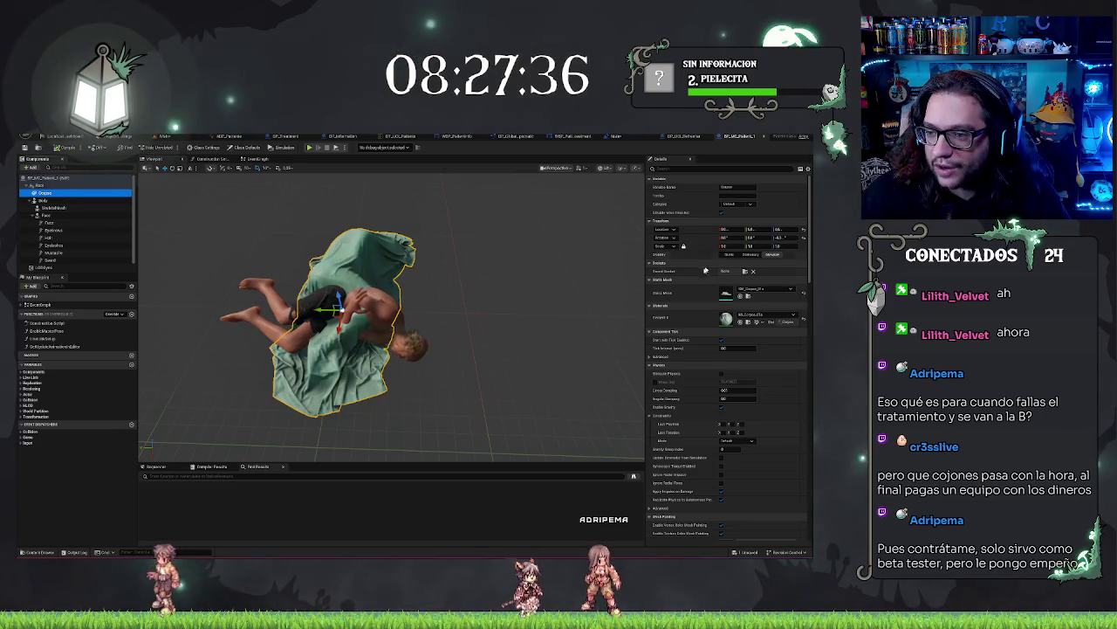
Step: Try swapping in other sheet-wrapped hospital corpse meshes, then undo back to the original mesh
left_click(762, 288)
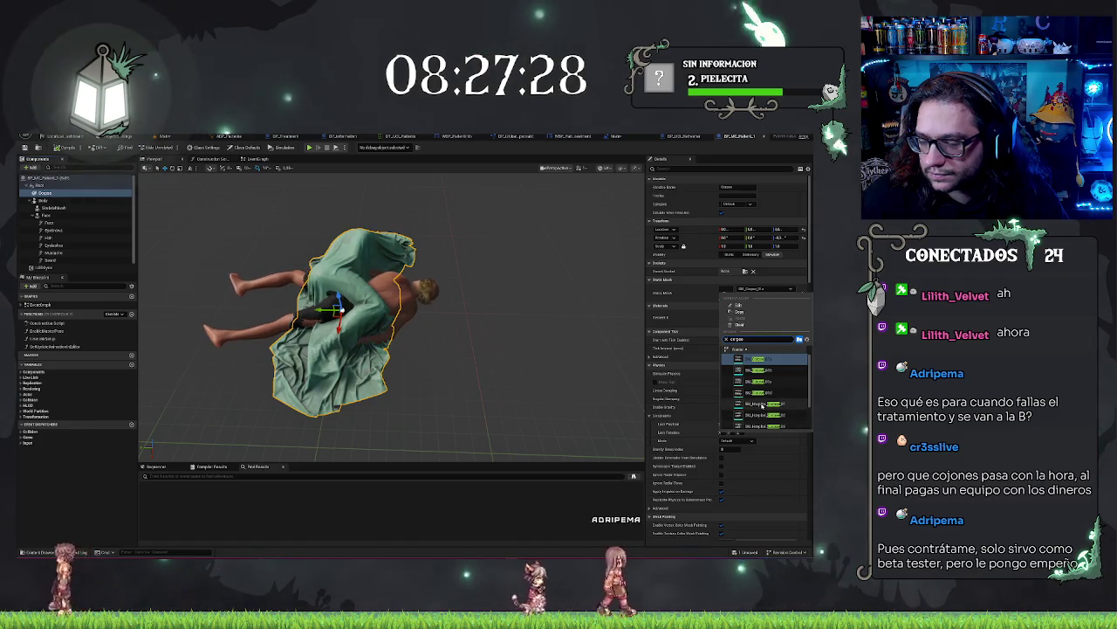
left_click(762, 406)
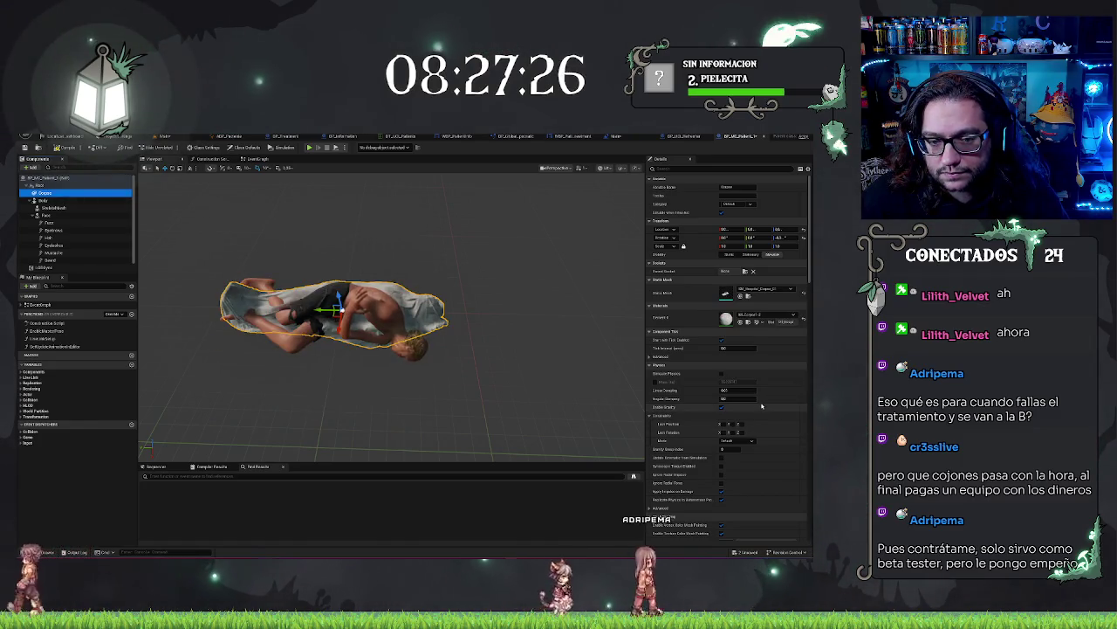
mouse_move(489, 328)
left_mouse_down()
mouse_move(524, 314)
mouse_move(506, 340)
mouse_move(472, 349)
mouse_move(524, 323)
mouse_move(541, 336)
mouse_move(515, 345)
mouse_move(489, 331)
mouse_move(529, 293)
left_mouse_up()
left_click(768, 316)
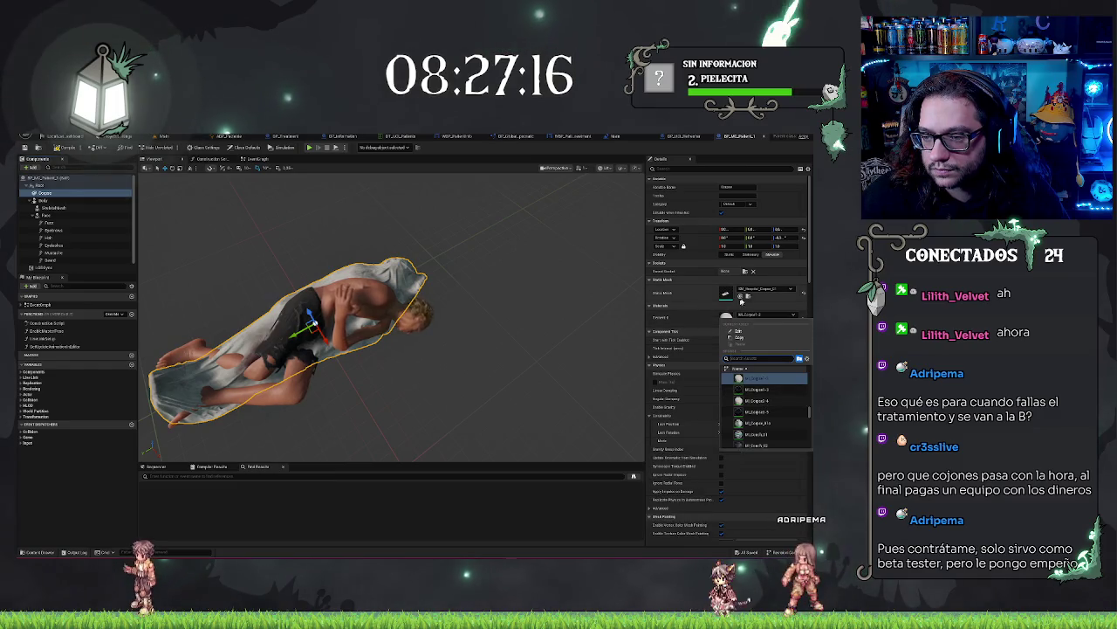
left_click(759, 292)
key("Down")
key("Down")
key("Down")
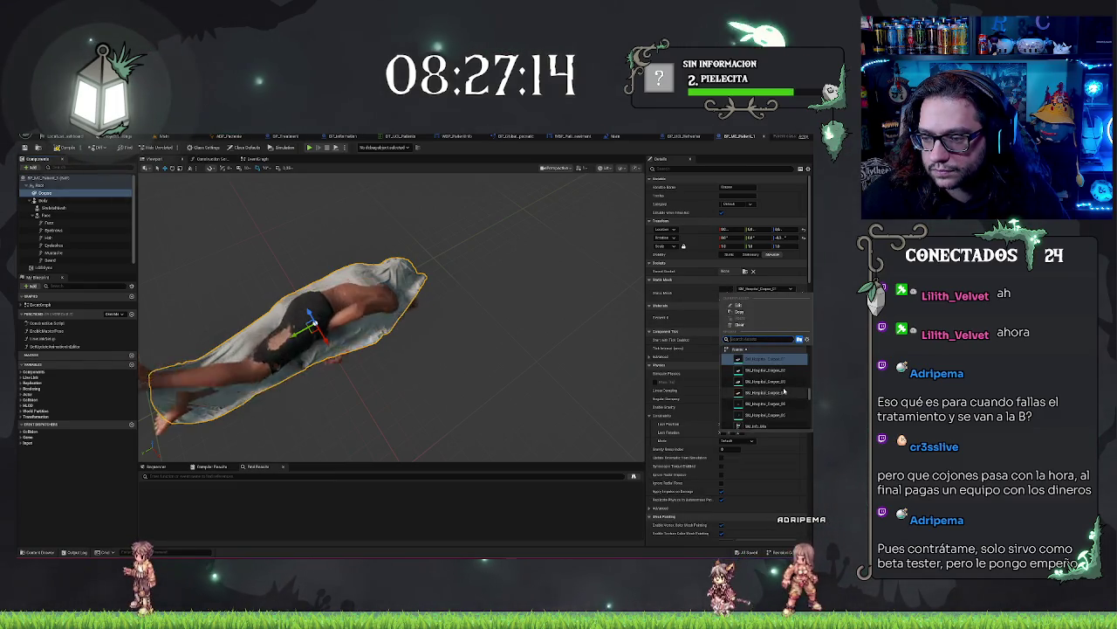
left_click(775, 386)
mouse_move(625, 388)
left_mouse_down()
mouse_move(602, 385)
mouse_move(646, 375)
mouse_move(611, 388)
mouse_move(620, 392)
left_mouse_up()
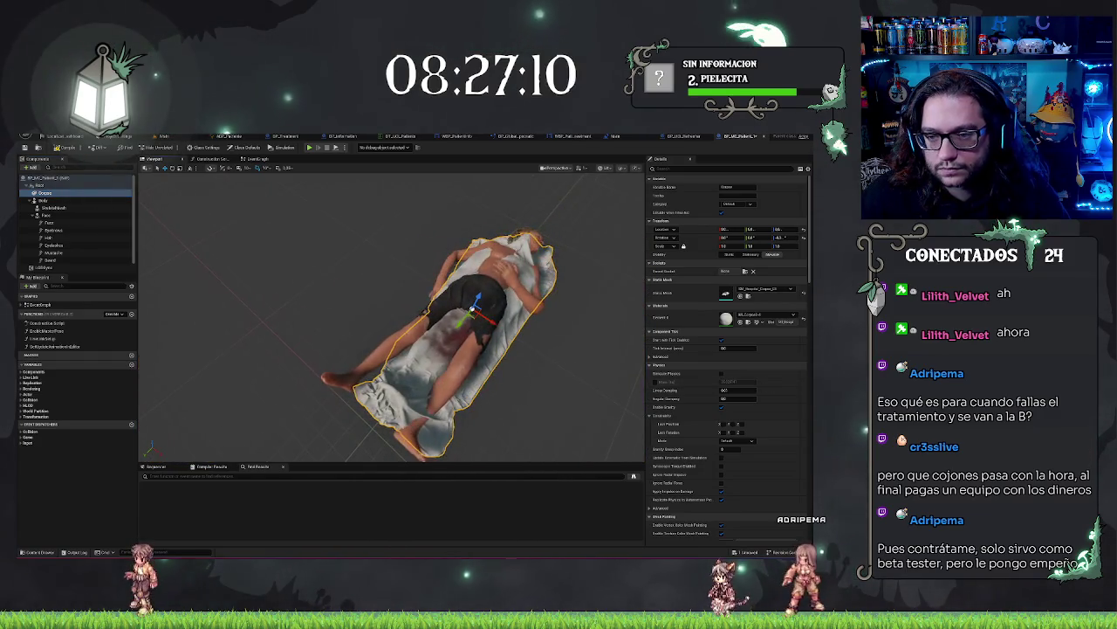
key("ctrl+z")
left_click_drag(516, 363, 524, 371)
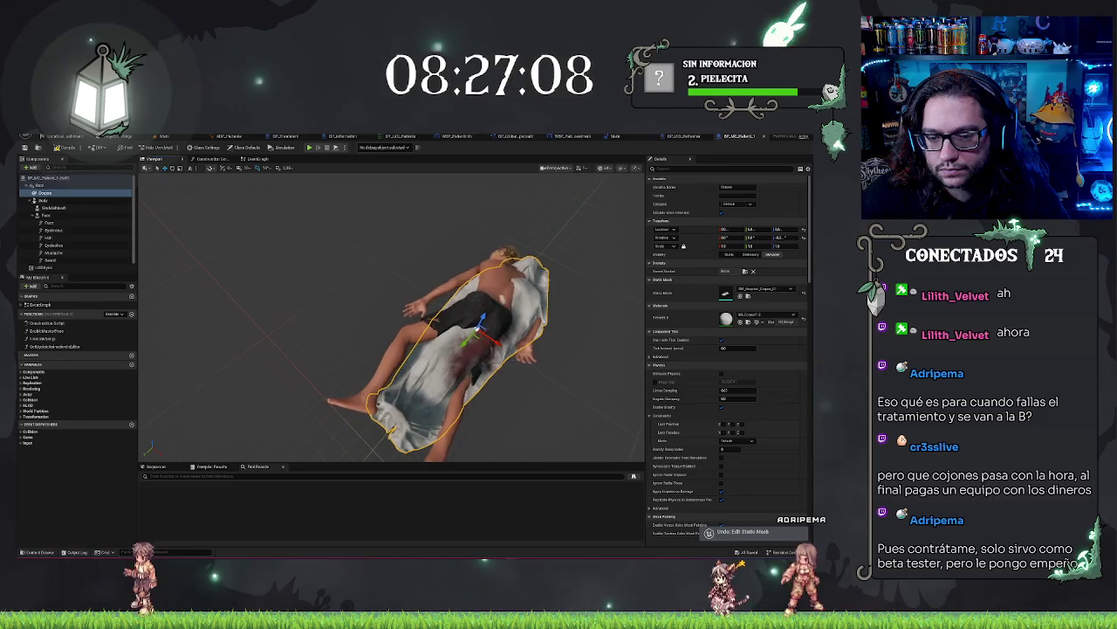
left_click_drag(248, 230, 306, 244)
Step: Uncheck Visible on the Sheet component via a 'isib' Details search, select Body, then open BP_Information
left_click(61, 193)
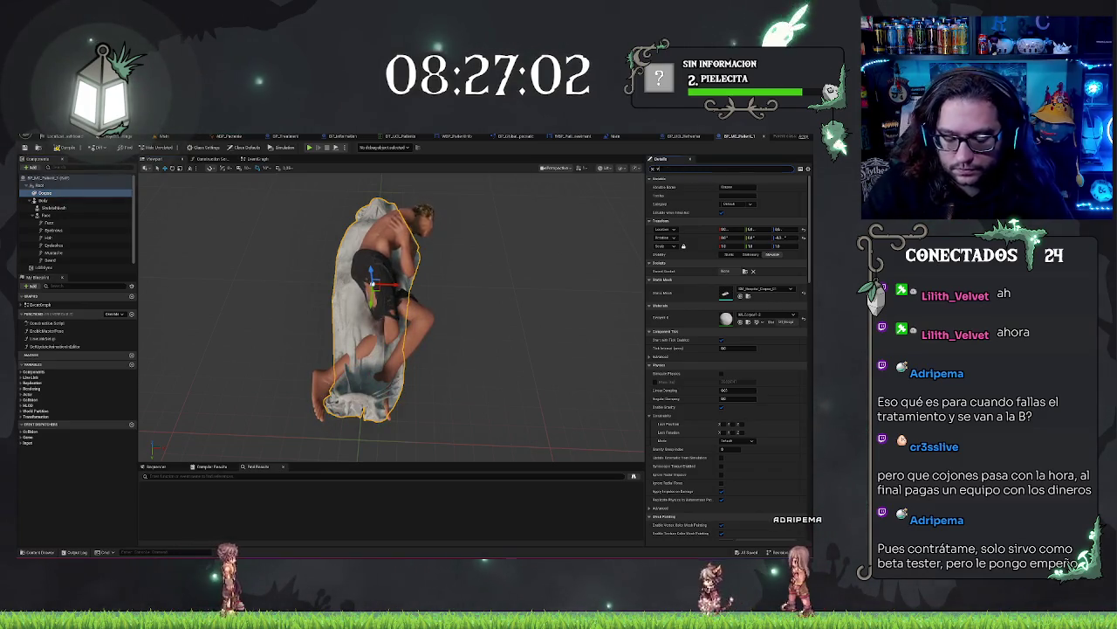
type("isib")
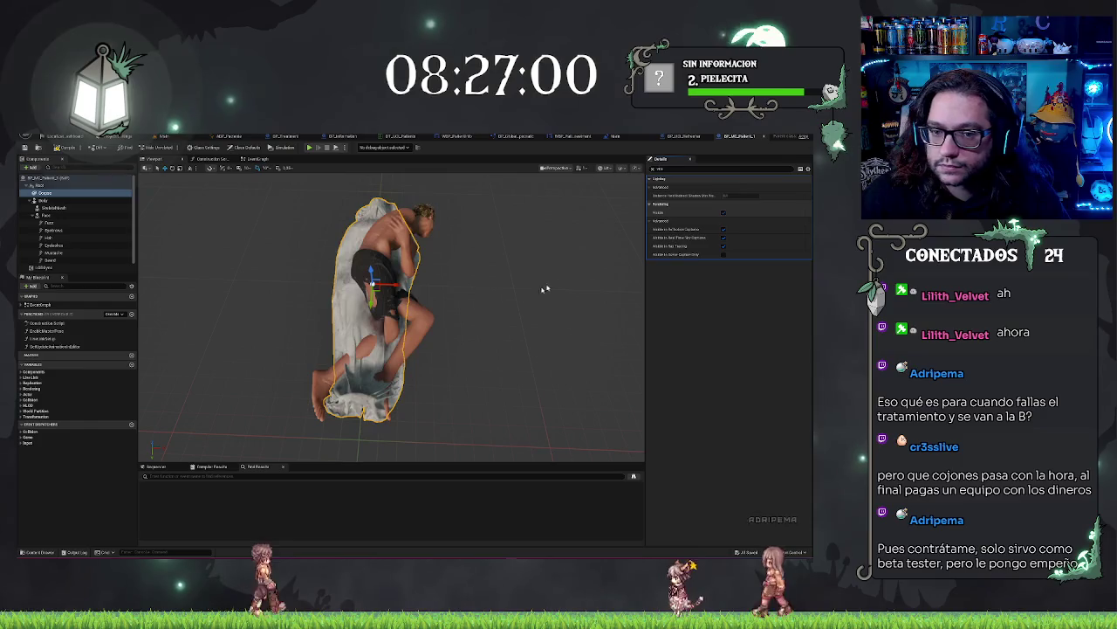
left_click(723, 212)
left_click(44, 193)
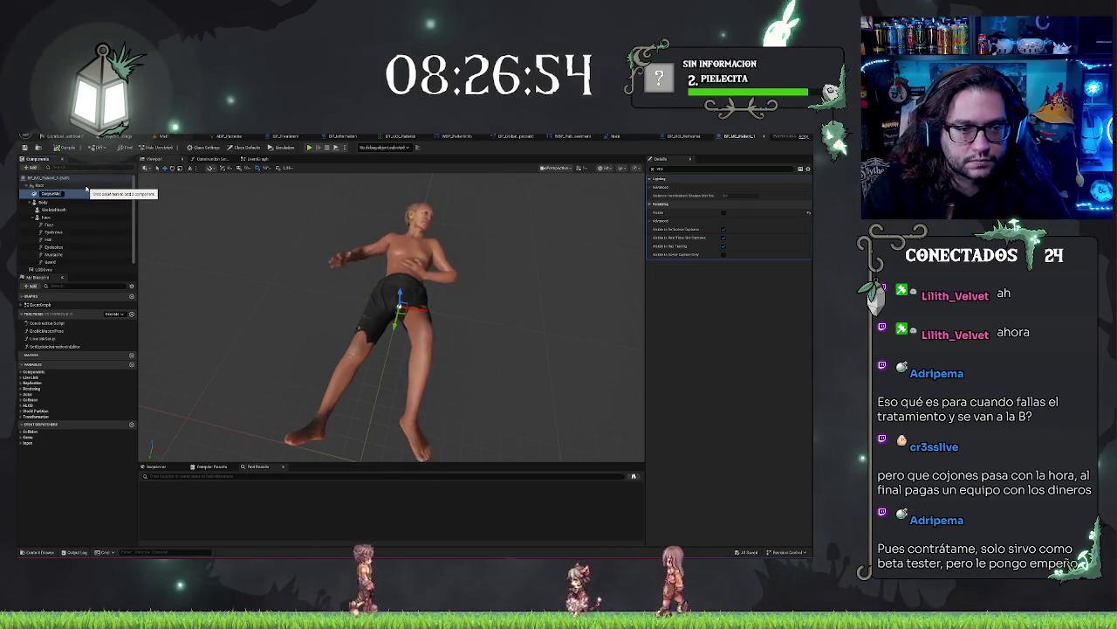
left_click(43, 201)
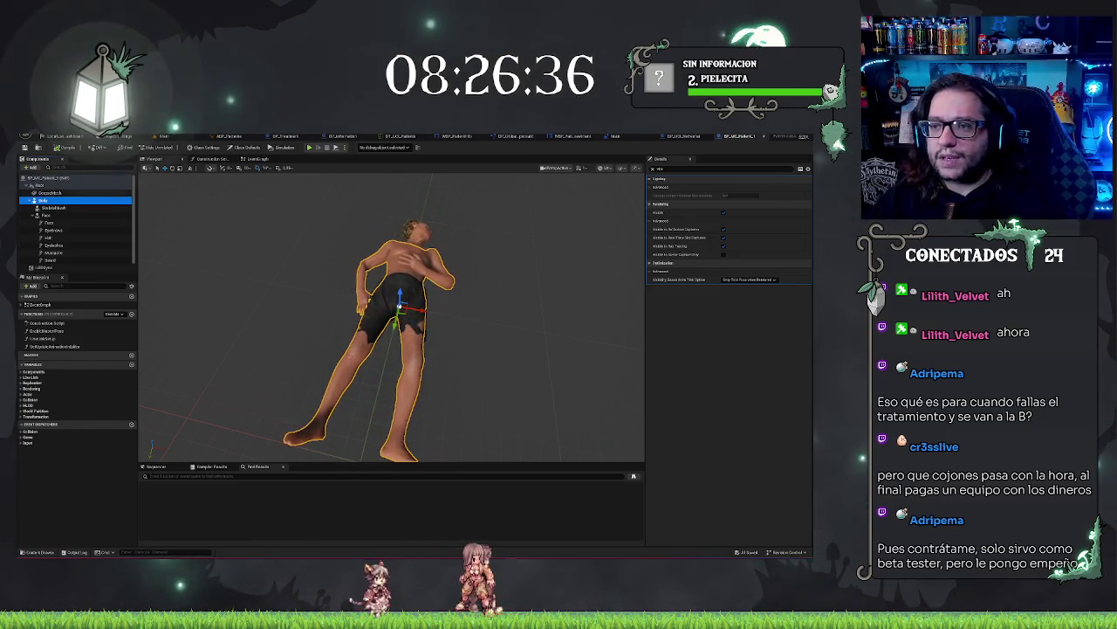
left_click(330, 136)
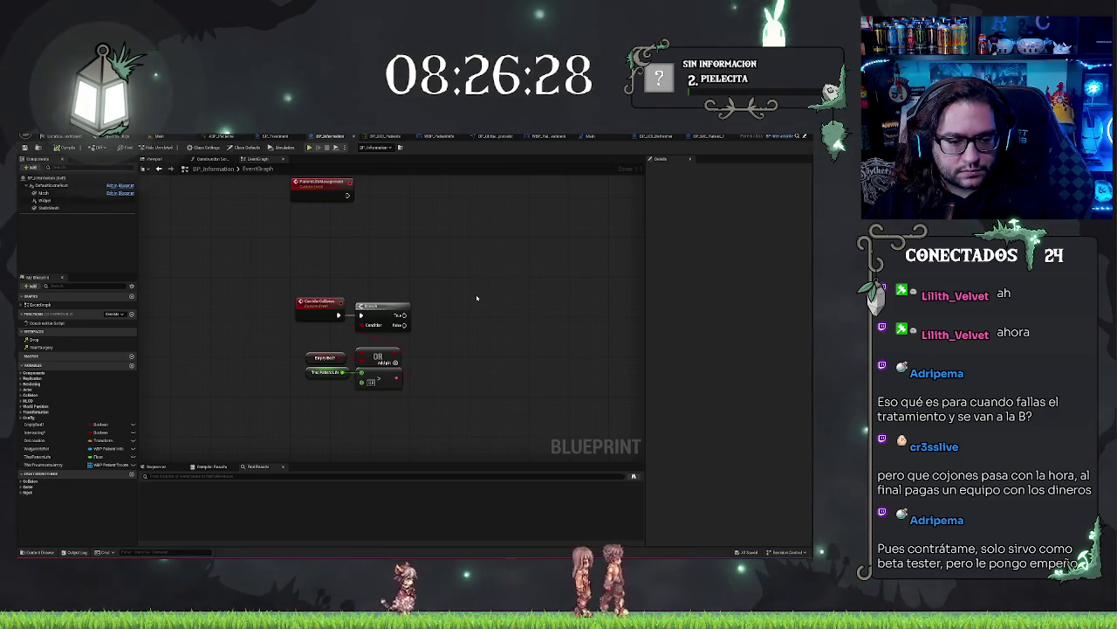
Step: Promote the SpawnActor Return Value to a new patient variable and align its SET node after the spawn
scroll(477, 298, "down", 5)
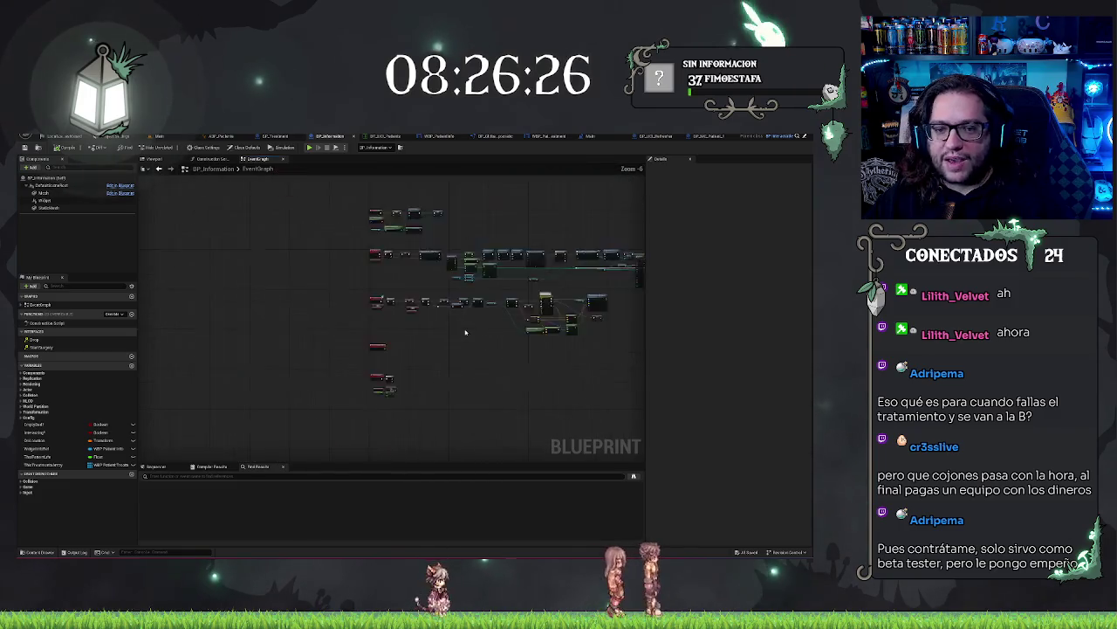
scroll(463, 330, "up", 4)
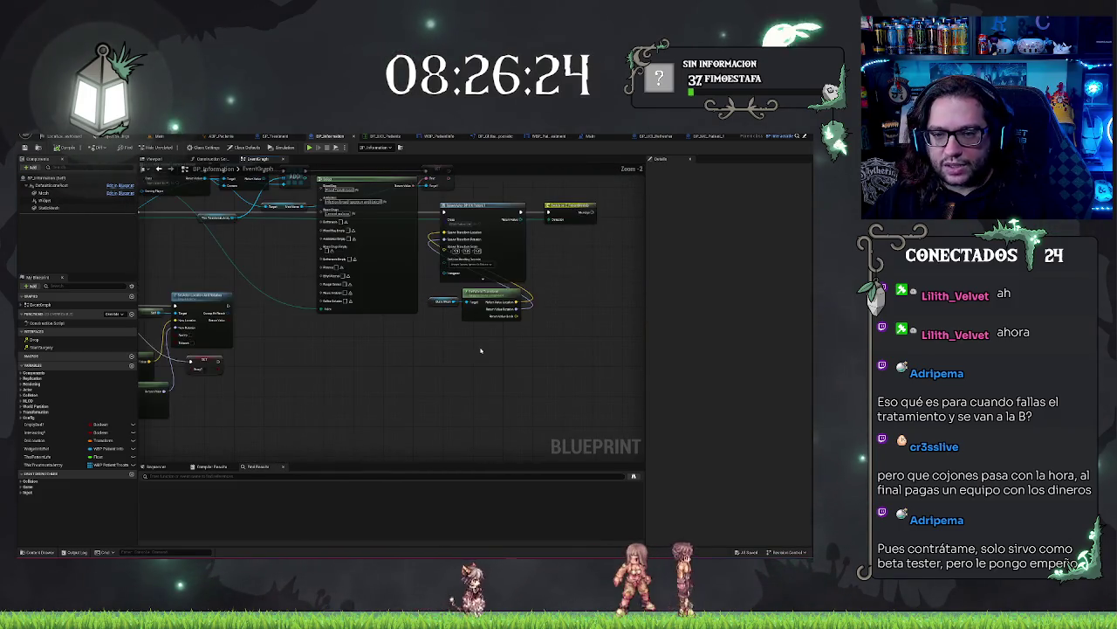
scroll(542, 319, "up", 2)
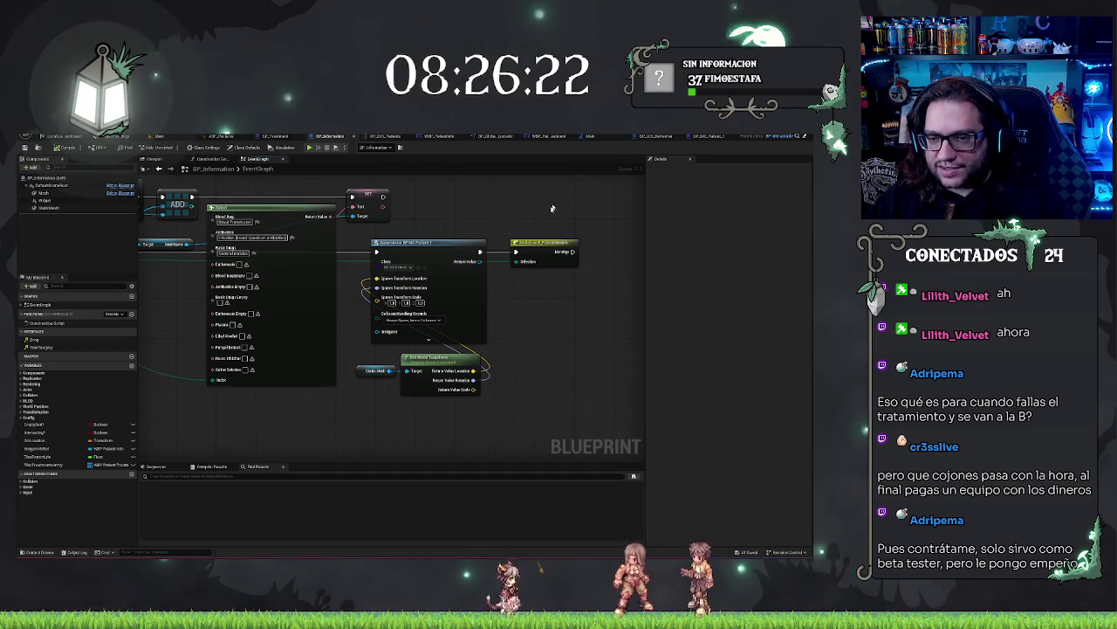
left_click_drag(545, 243, 621, 244)
left_click_drag(479, 261, 505, 267)
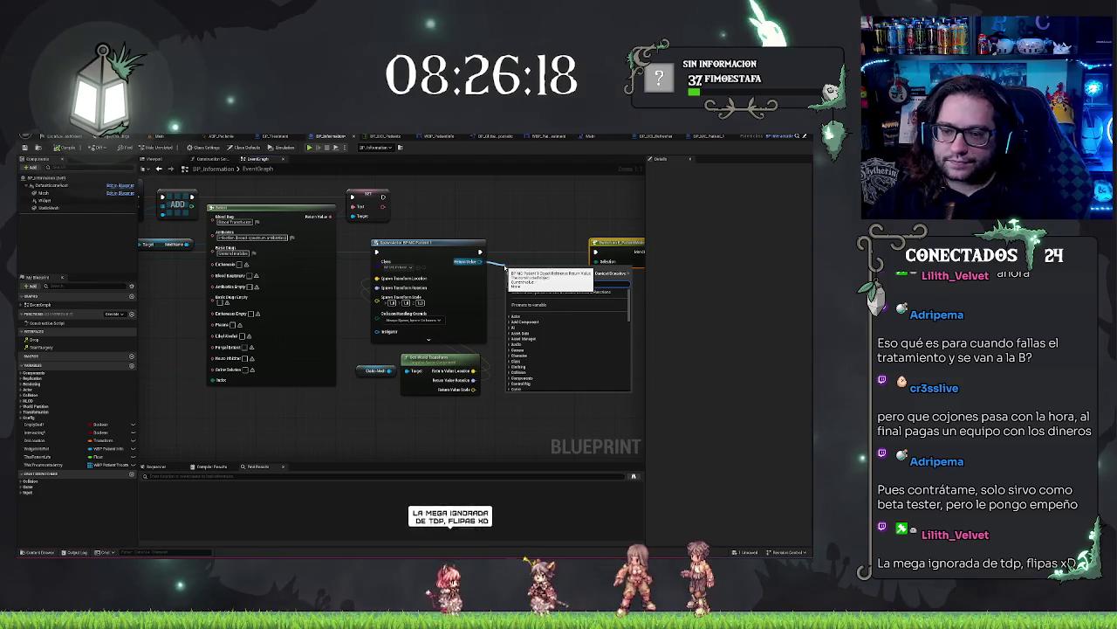
key("Escape")
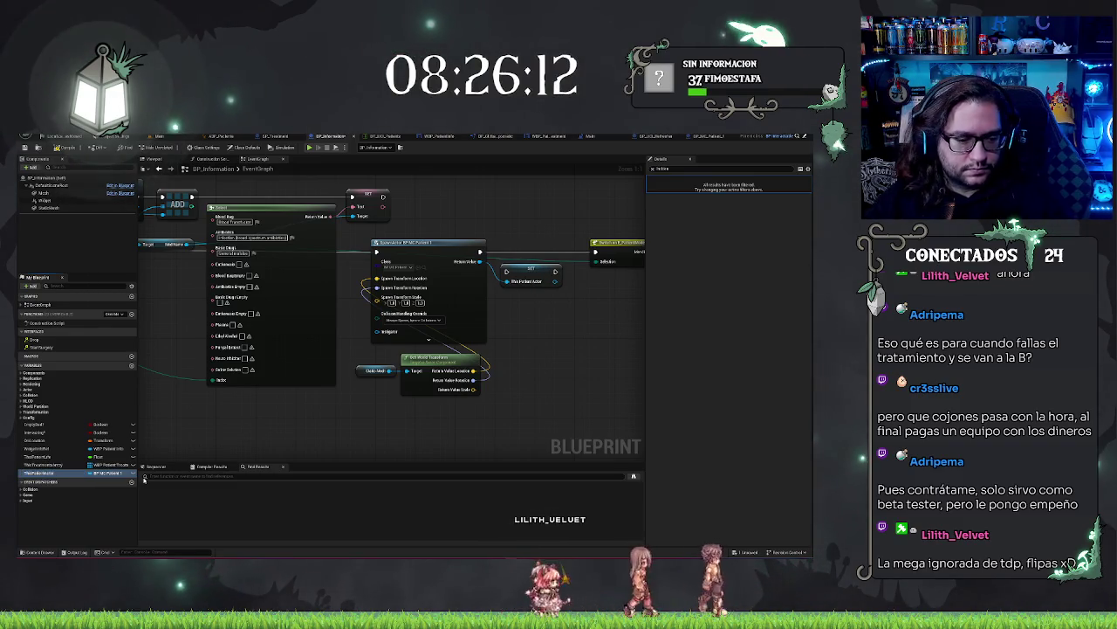
mouse_move(515, 273)
left_mouse_down()
mouse_move(523, 258)
mouse_move(577, 253)
left_mouse_up()
scroll(474, 317, "down", 2)
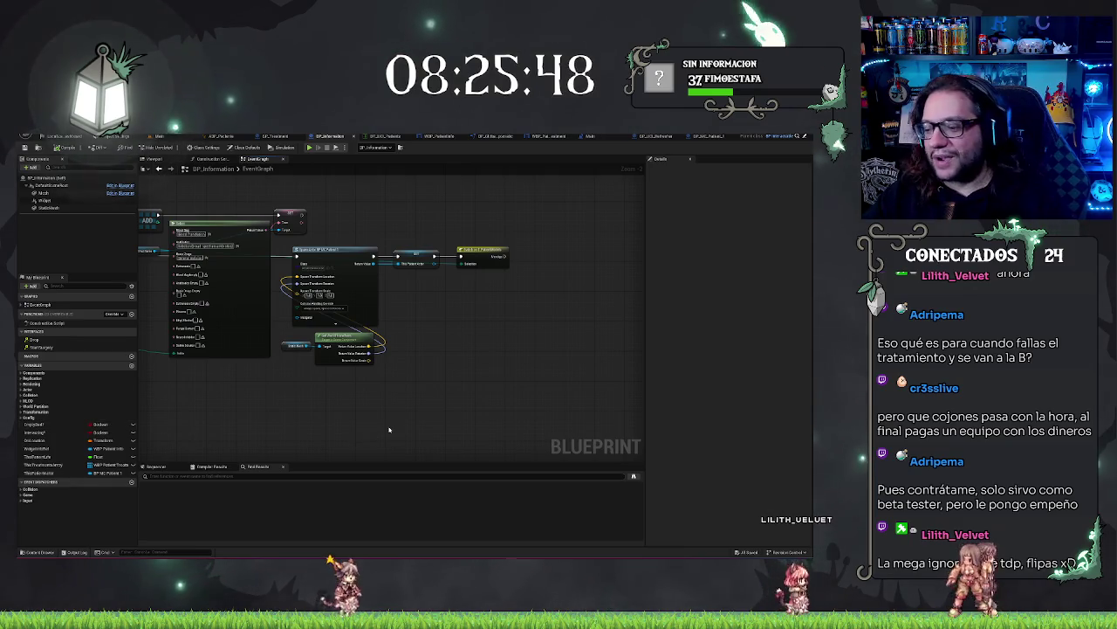
Step: Shift the spawn chain right and move the Get World Transform node up beside SpawnActor
left_click_drag(524, 325, 302, 244)
left_click_drag(365, 321, 424, 320)
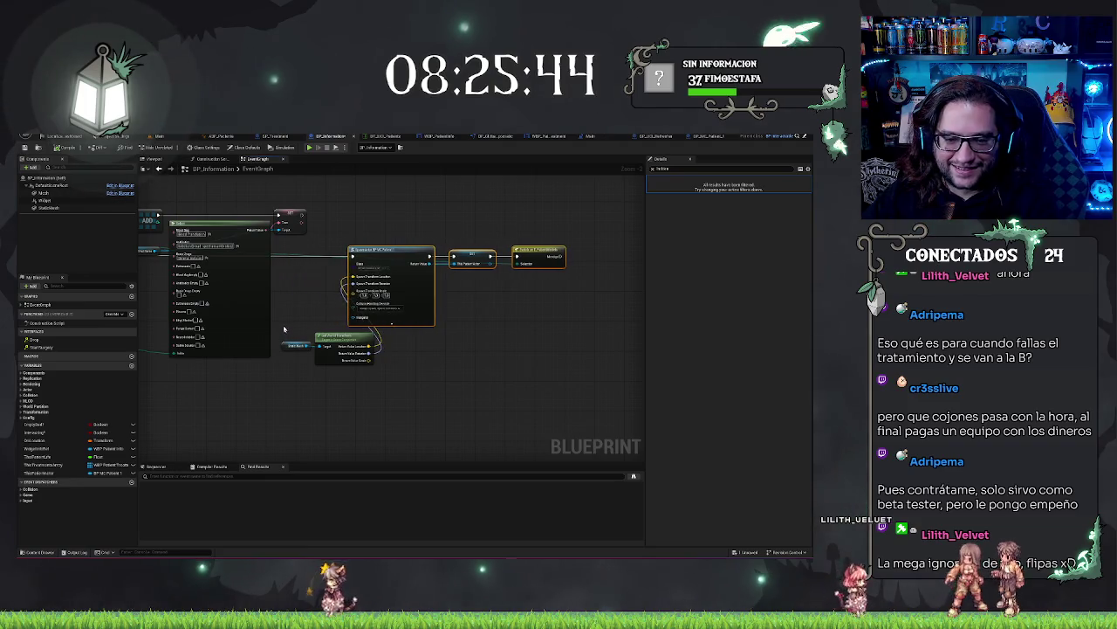
left_click(345, 342)
left_click_drag(362, 262, 380, 261)
left_click_drag(336, 335, 332, 268)
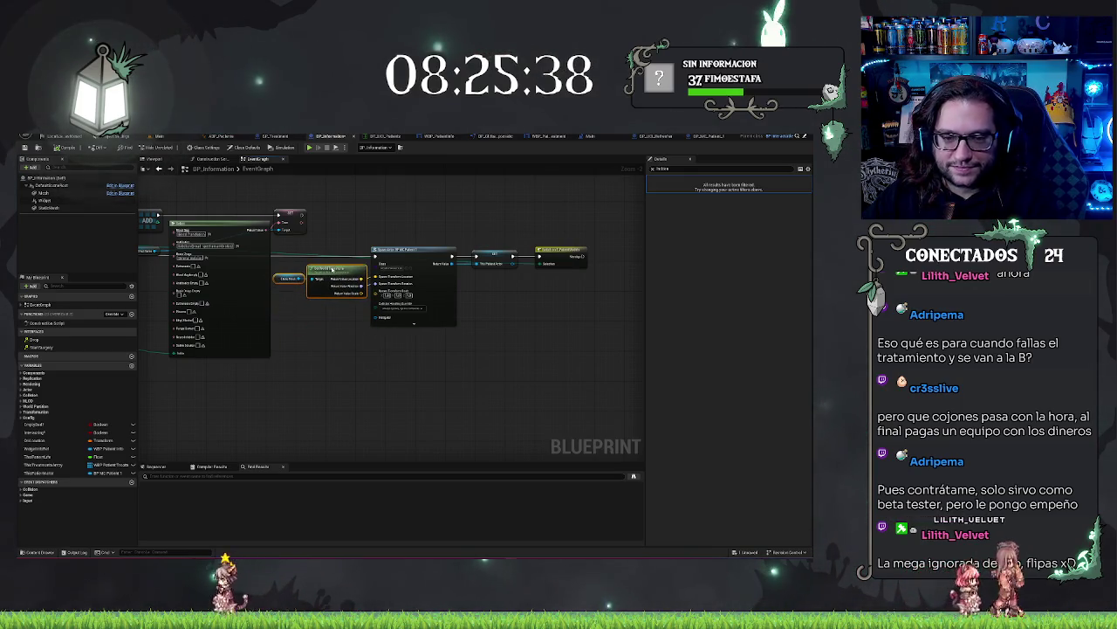
left_click(419, 259)
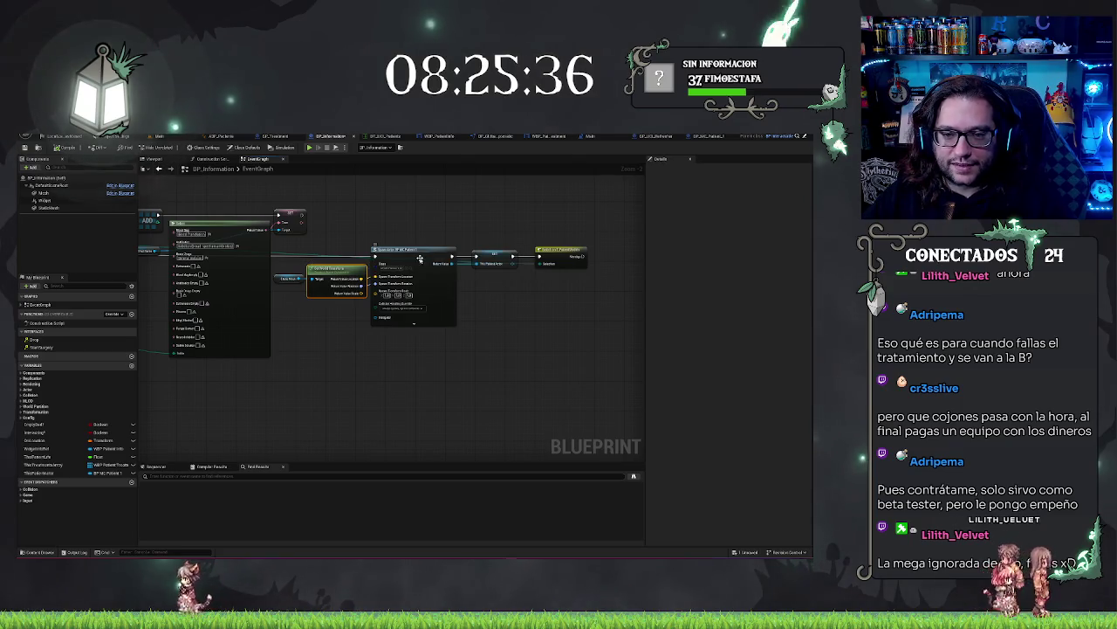
left_click(288, 278)
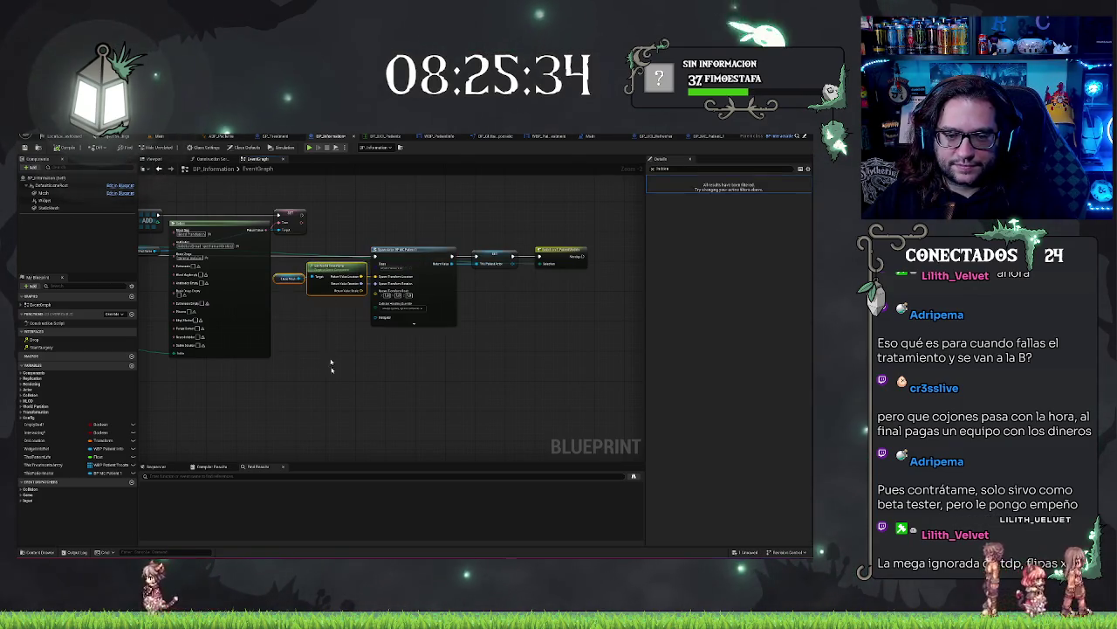
left_click(357, 372)
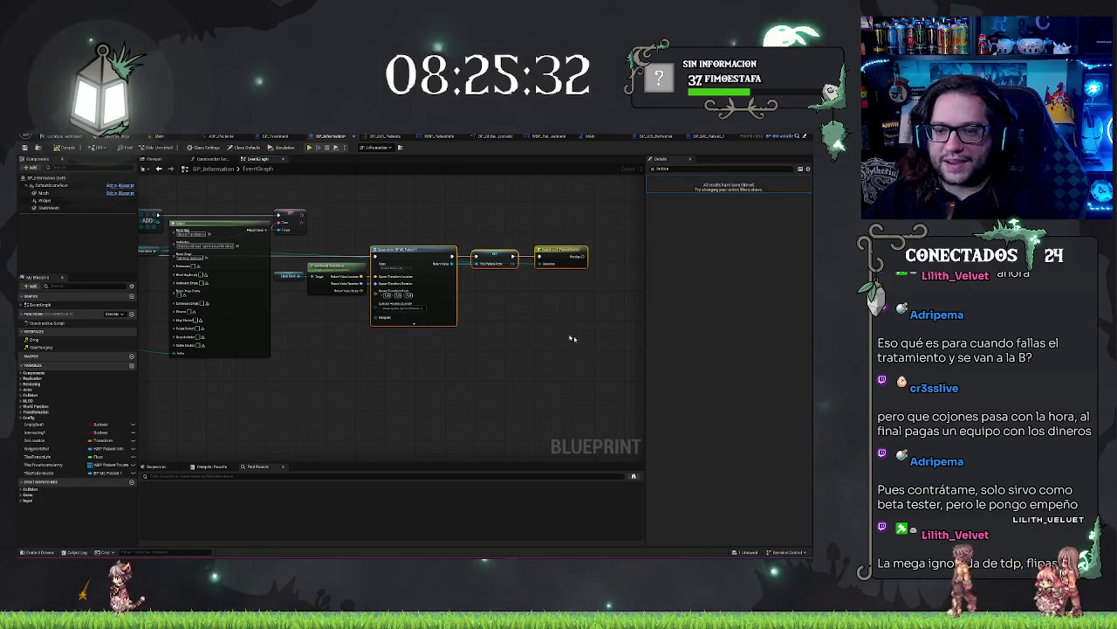
Step: Move the spawn group back left and pan across the graph to review the chain before returning to Main
left_click_drag(572, 338, 306, 220)
left_click_drag(411, 288, 371, 288)
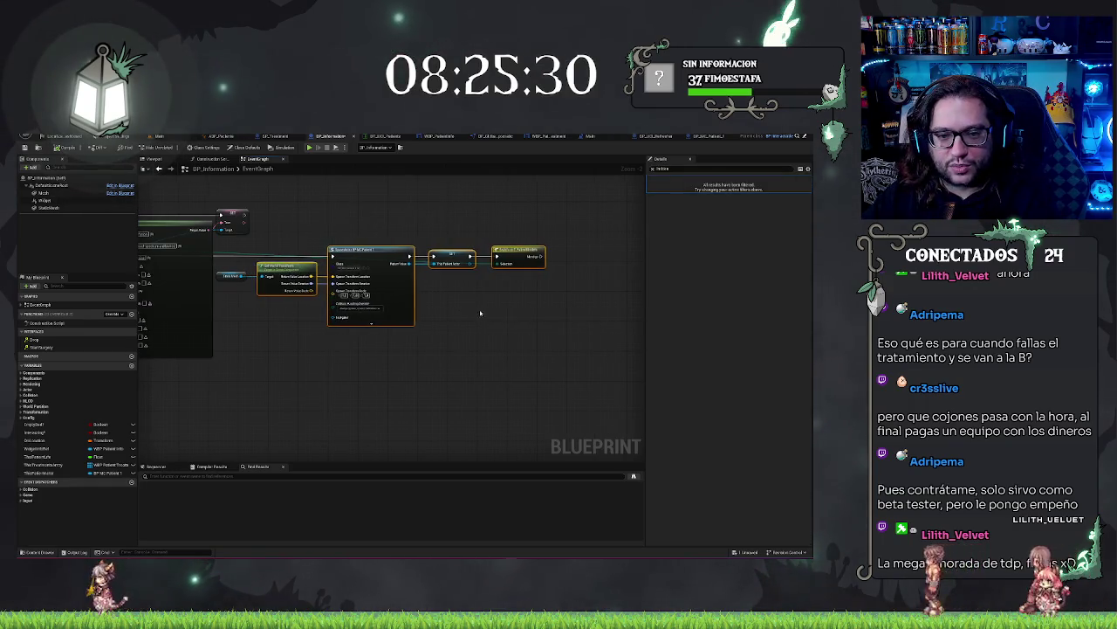
left_click(310, 343)
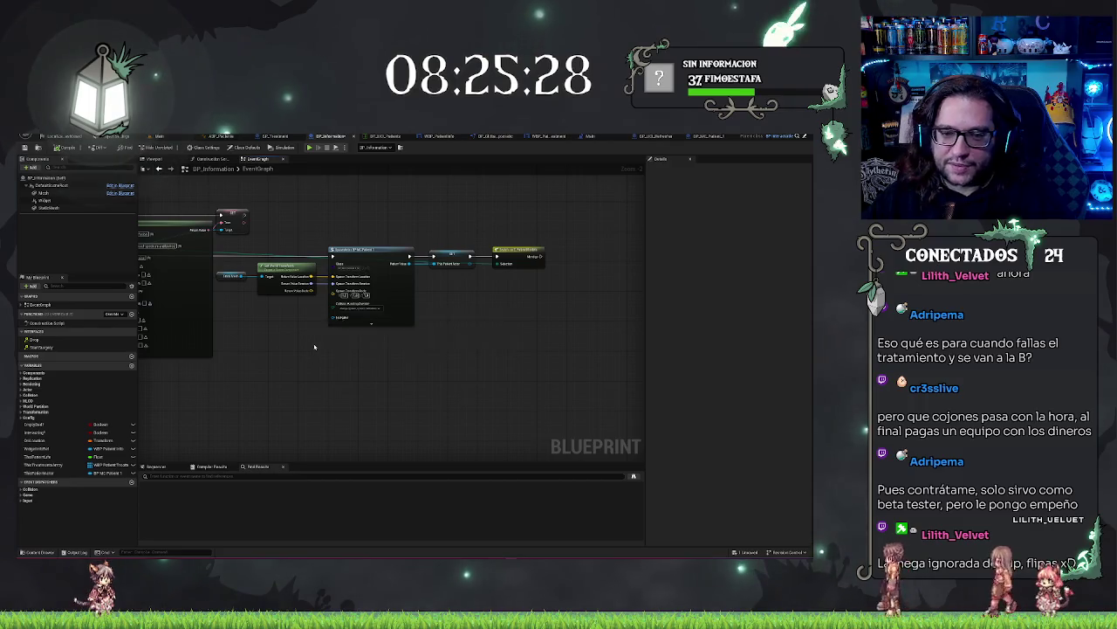
left_click_drag(314, 349, 422, 330)
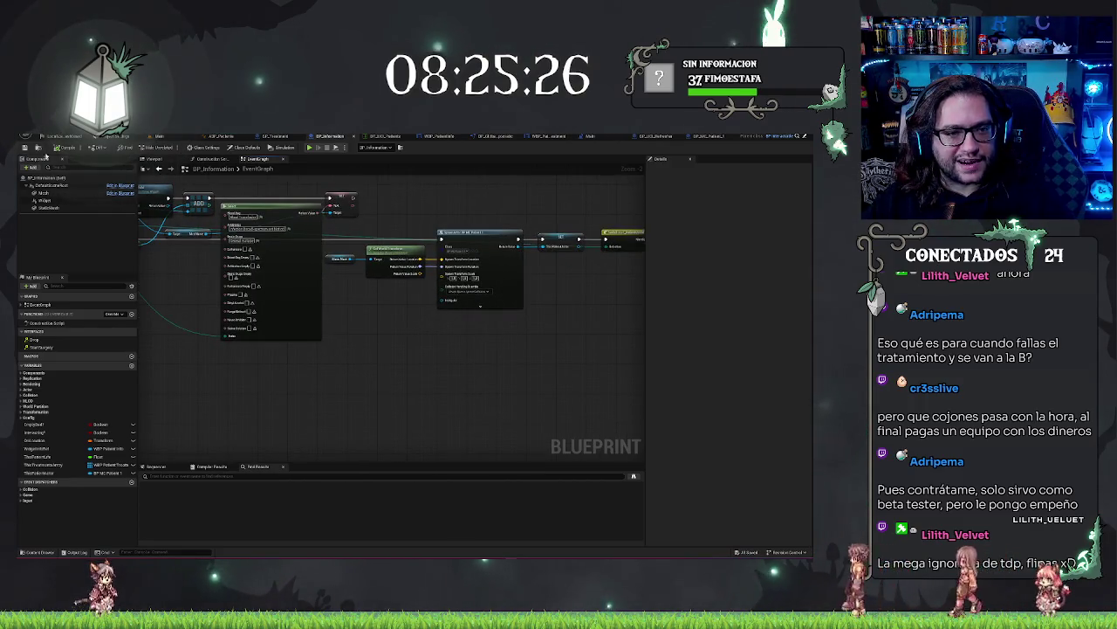
mouse_move(356, 366)
left_mouse_down()
mouse_move(489, 327)
mouse_move(589, 245)
mouse_move(164, 299)
left_mouse_up()
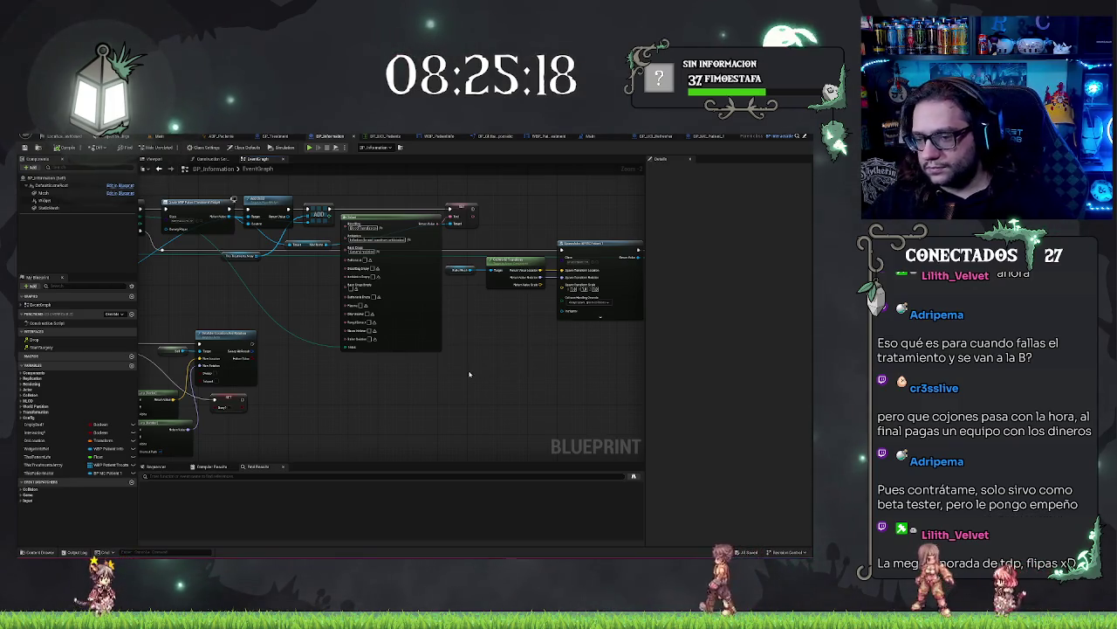
left_click_drag(469, 374, 404, 389)
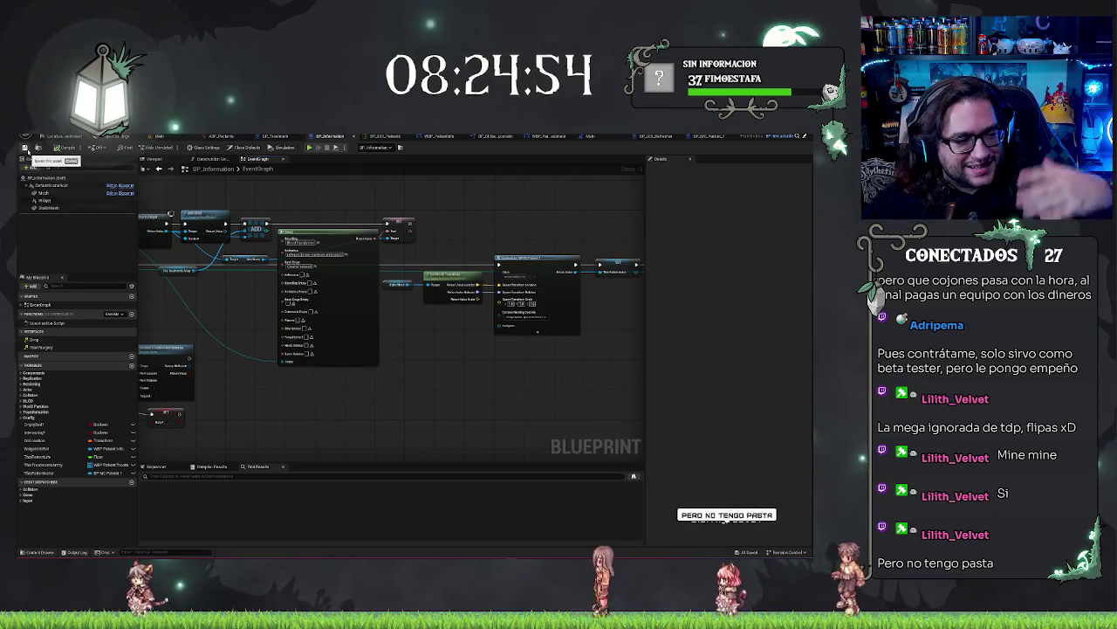
left_click_drag(603, 384, 475, 359)
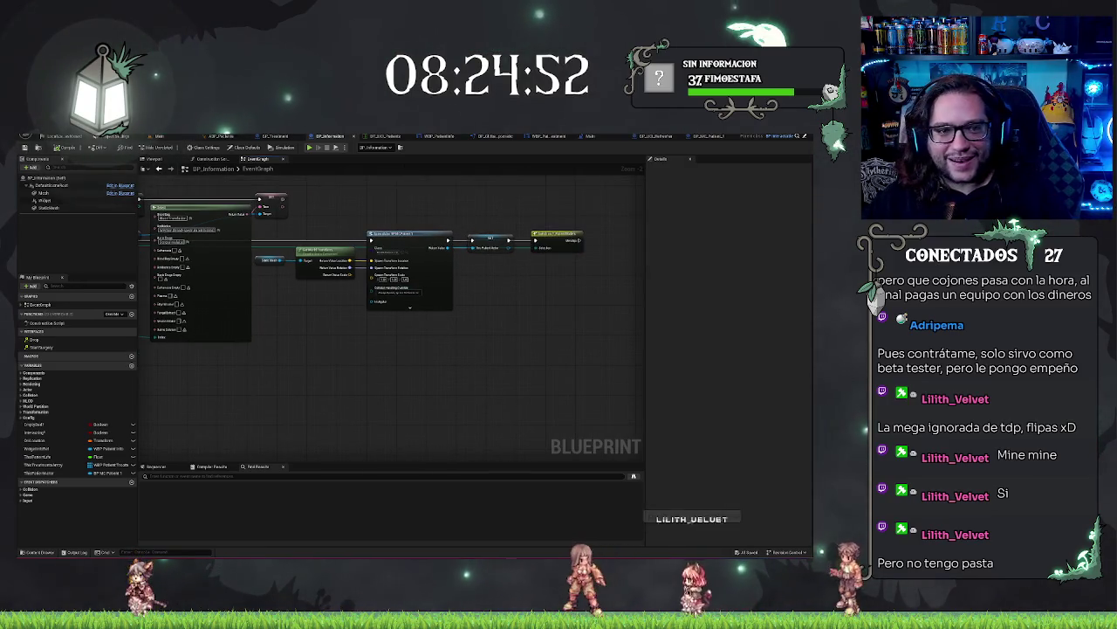
left_click(162, 136)
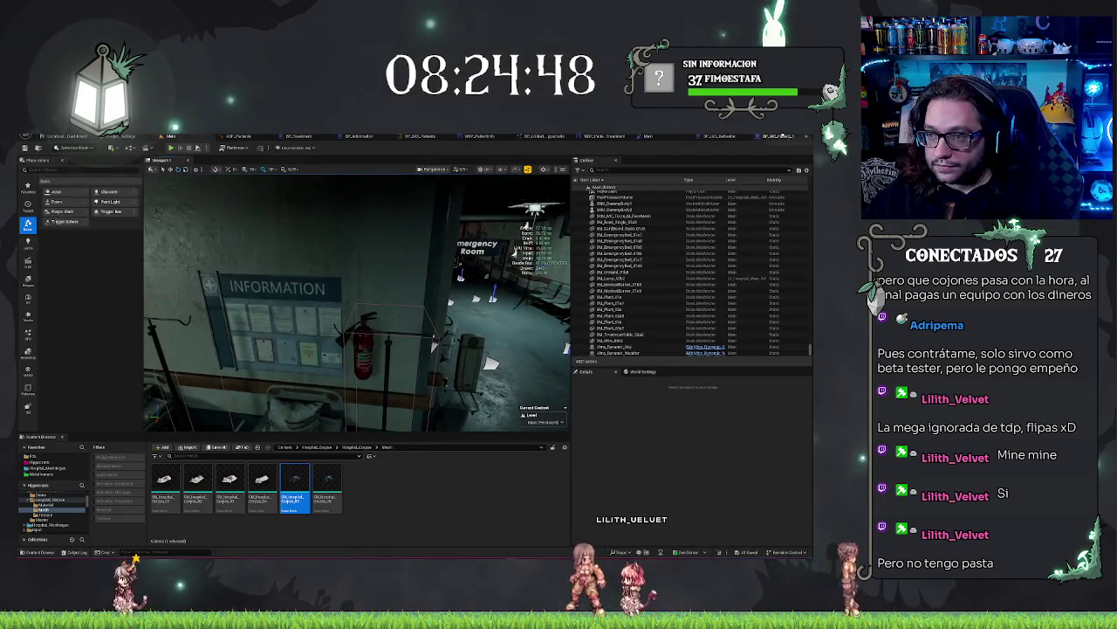
left_click(721, 137)
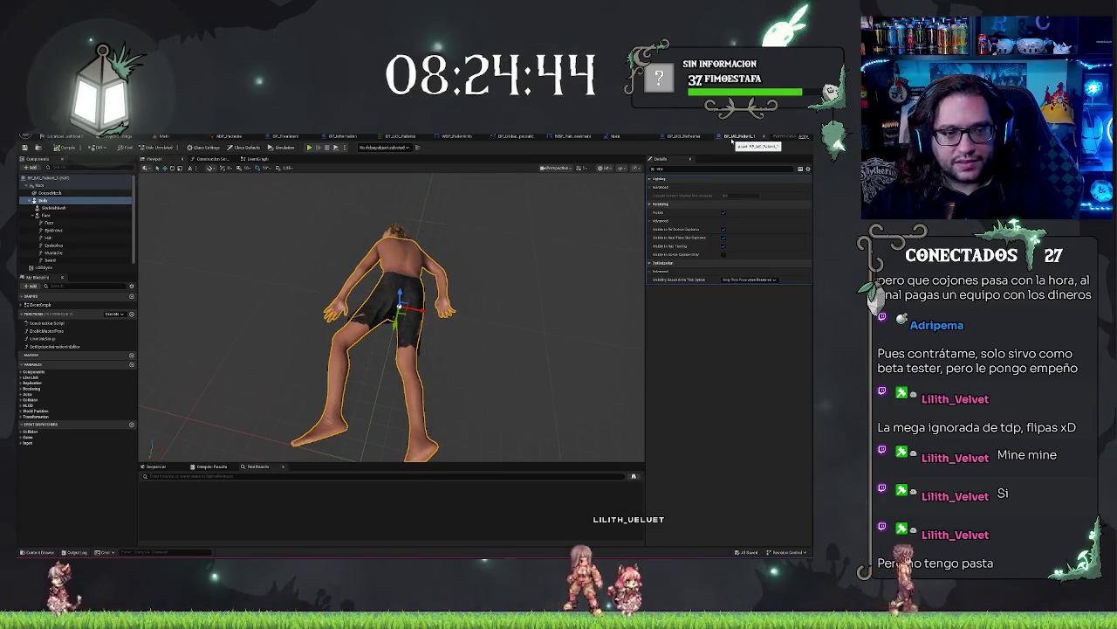
middle_click(733, 137)
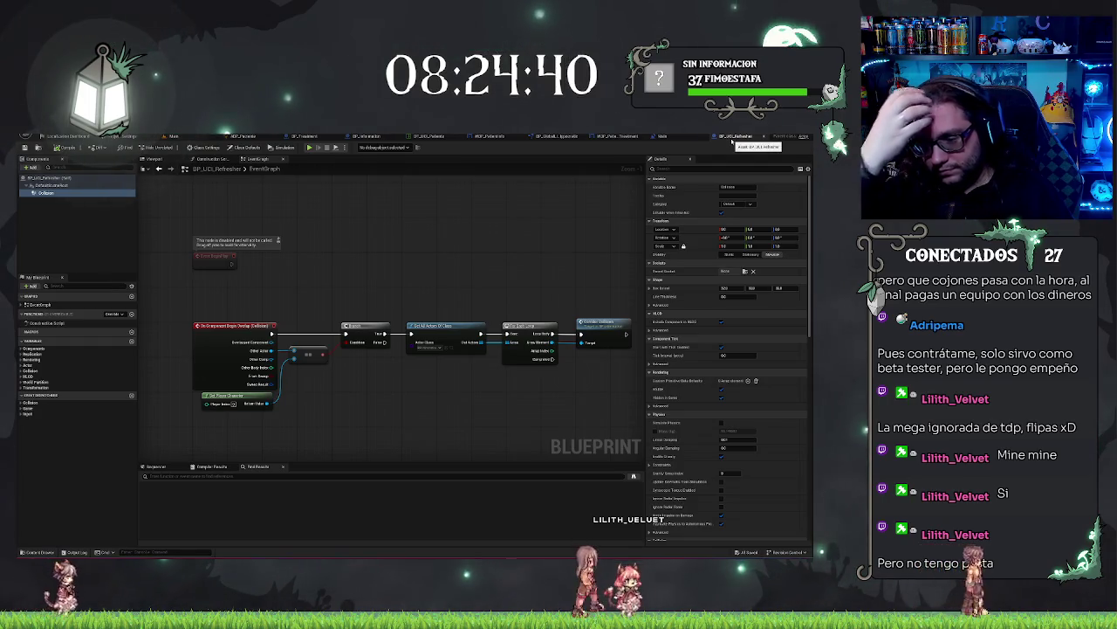
left_click(673, 137)
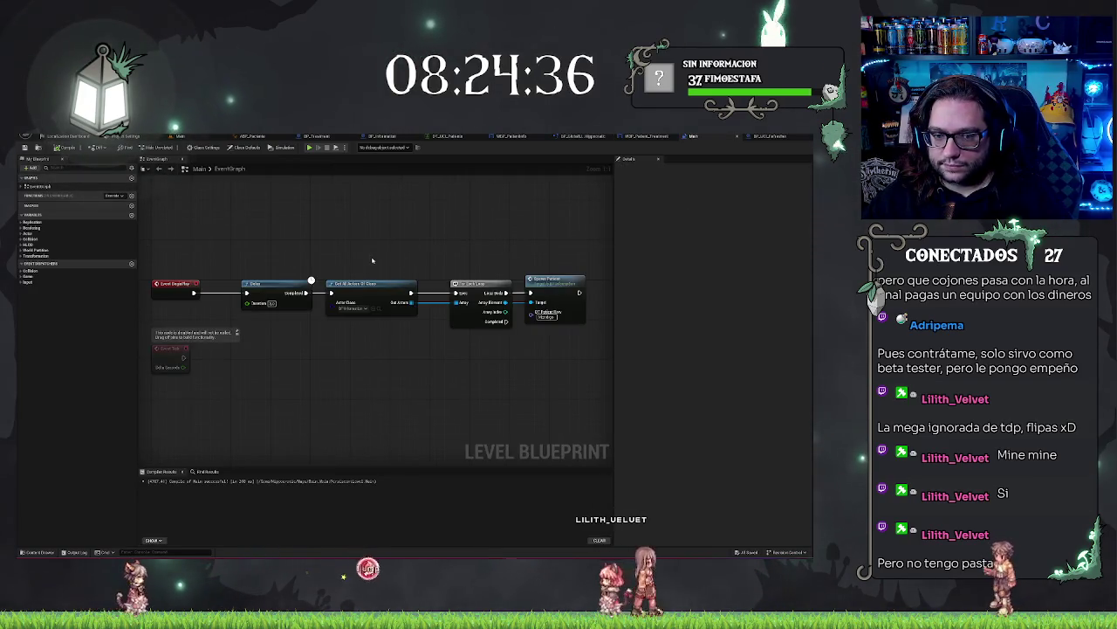
left_click(381, 136)
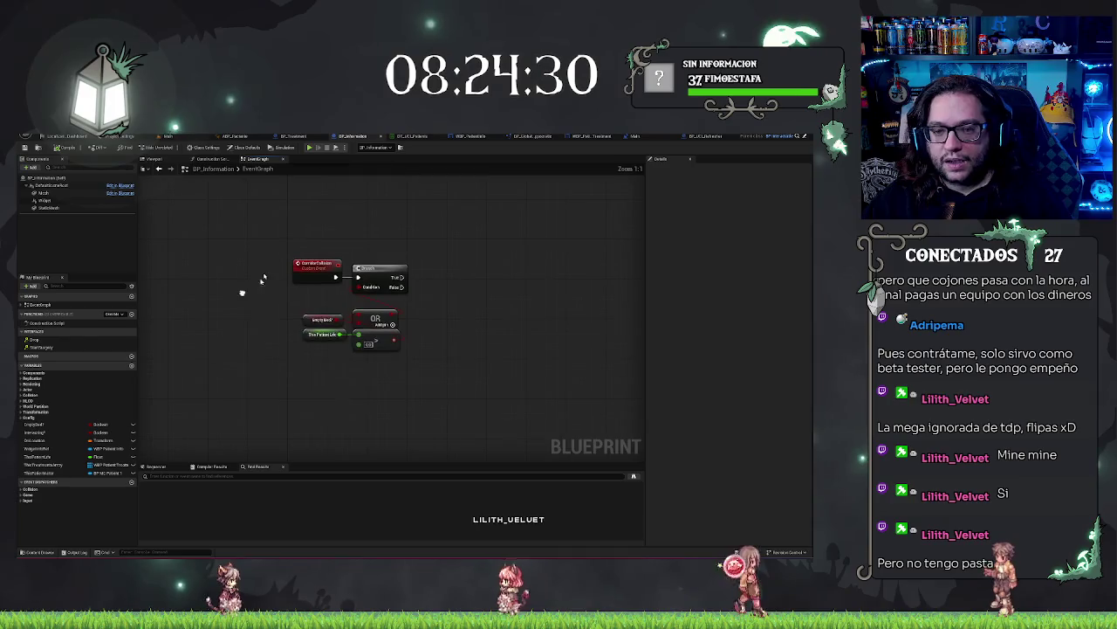
Step: Drag a wire from the Branch node's False pin to bring up the executable actions list
right_click(242, 290)
left_click(232, 324)
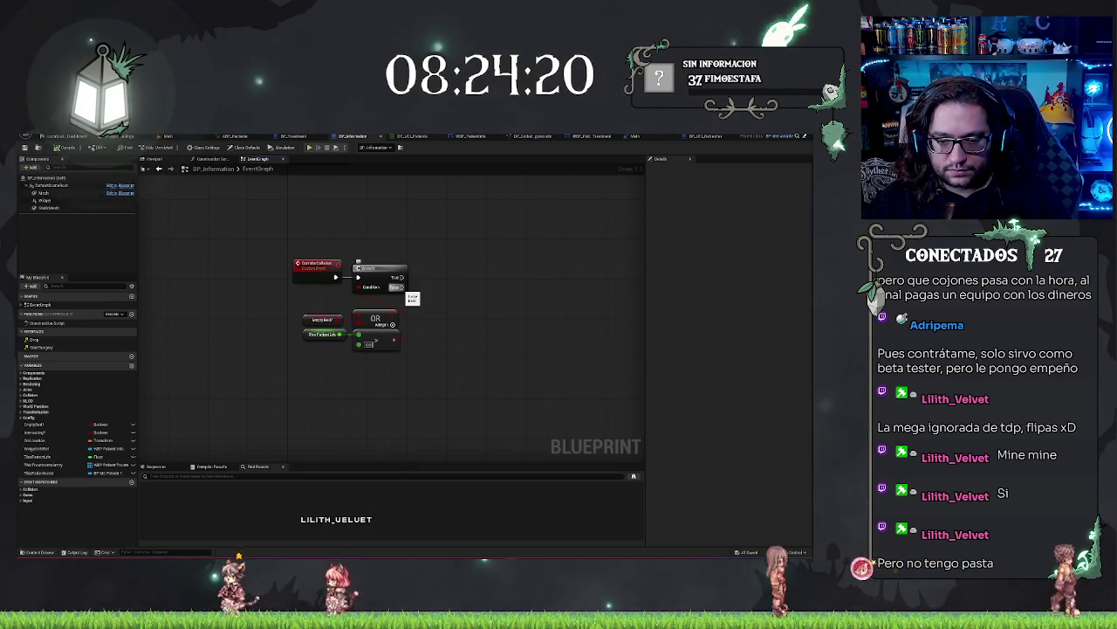
mouse_move(403, 290)
left_mouse_down()
mouse_move(456, 305)
mouse_move(434, 299)
left_mouse_up()
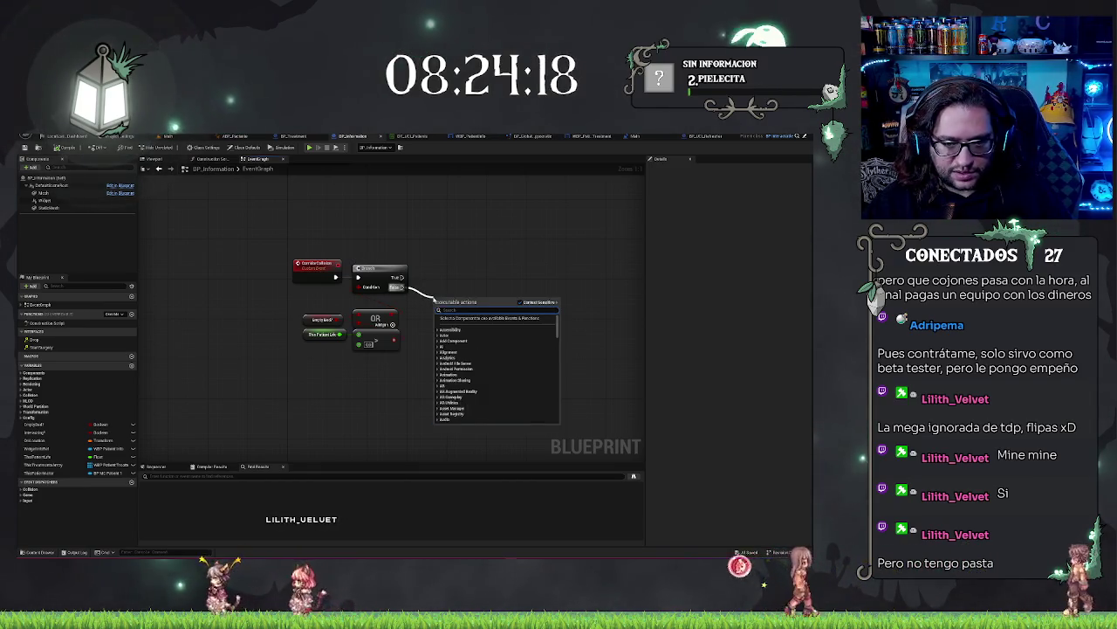
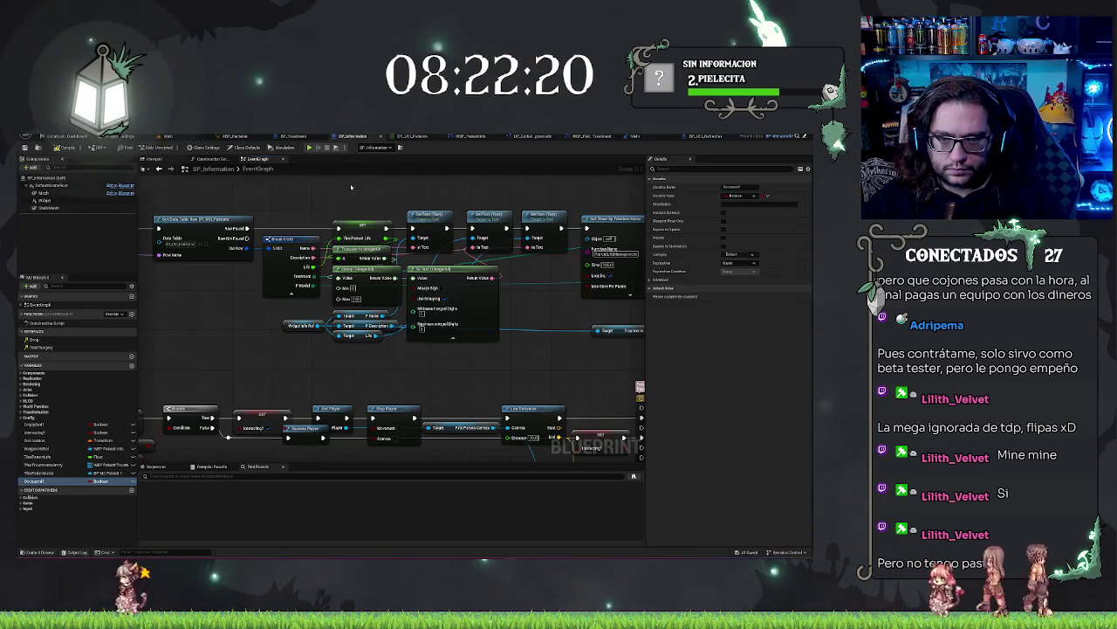
Step: Promote the Break S_UCI Treatment array output to a new Treatments variable
left_click_drag(351, 187, 464, 228)
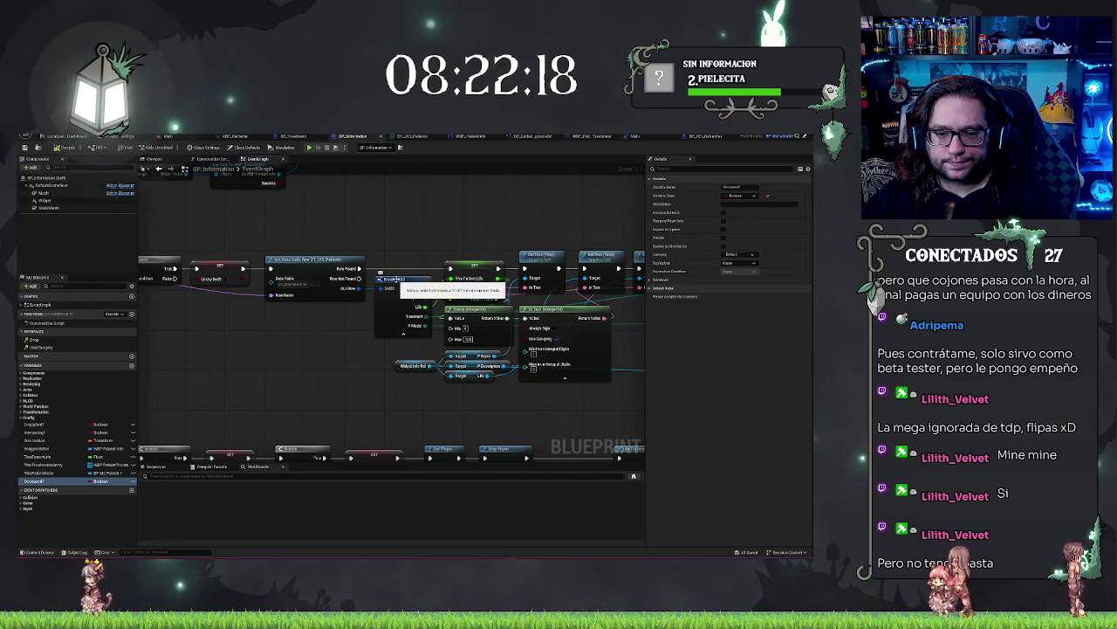
mouse_move(395, 279)
left_mouse_down()
mouse_move(349, 302)
mouse_move(301, 303)
mouse_move(421, 302)
mouse_move(290, 304)
left_mouse_up()
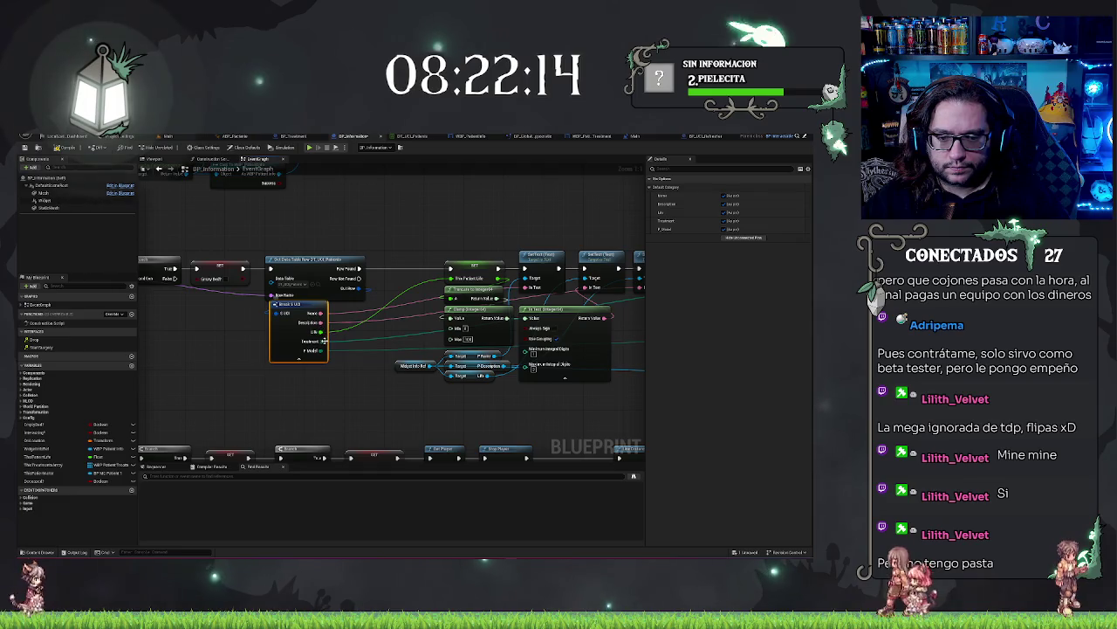
mouse_move(356, 376)
left_mouse_down()
mouse_move(269, 354)
mouse_move(316, 407)
mouse_move(386, 357)
left_mouse_up()
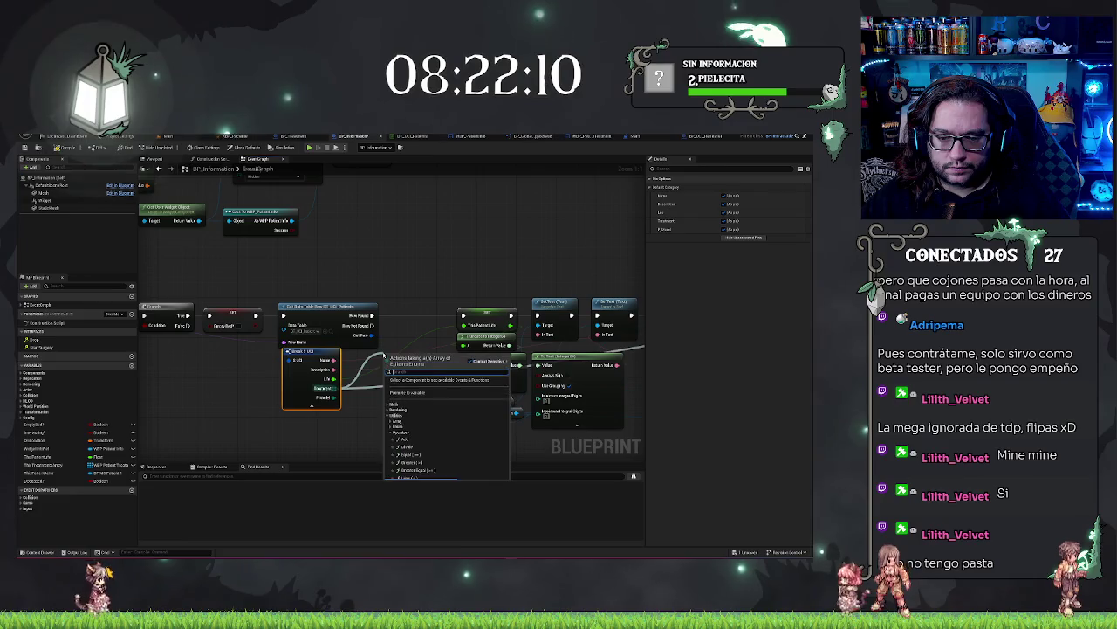
type("arr")
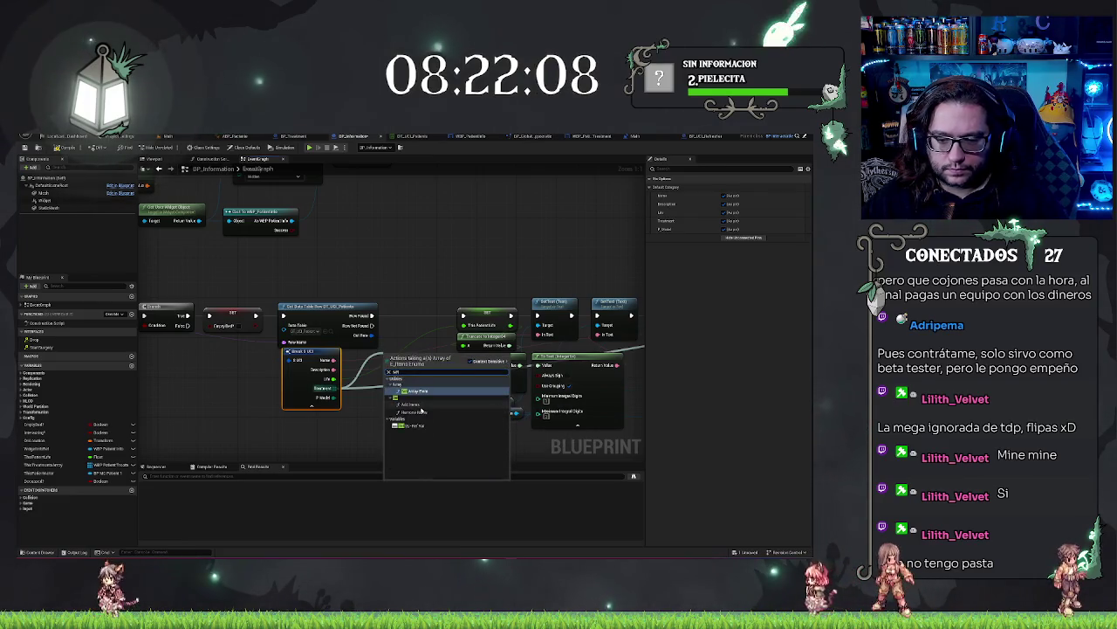
key("Escape")
left_click_drag(337, 388, 377, 384)
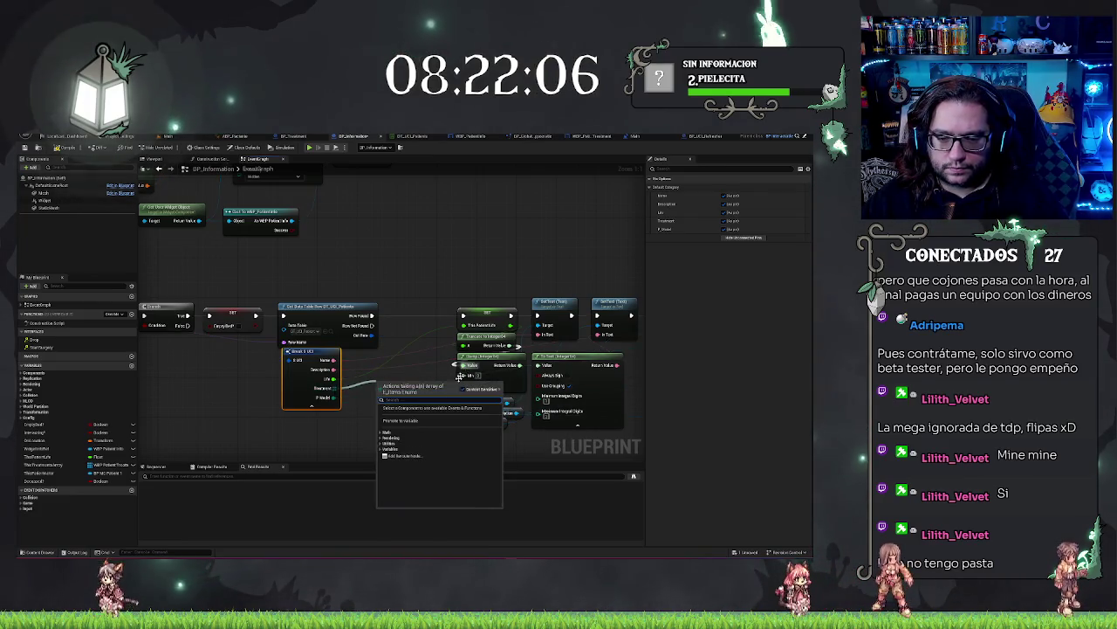
left_click(401, 420)
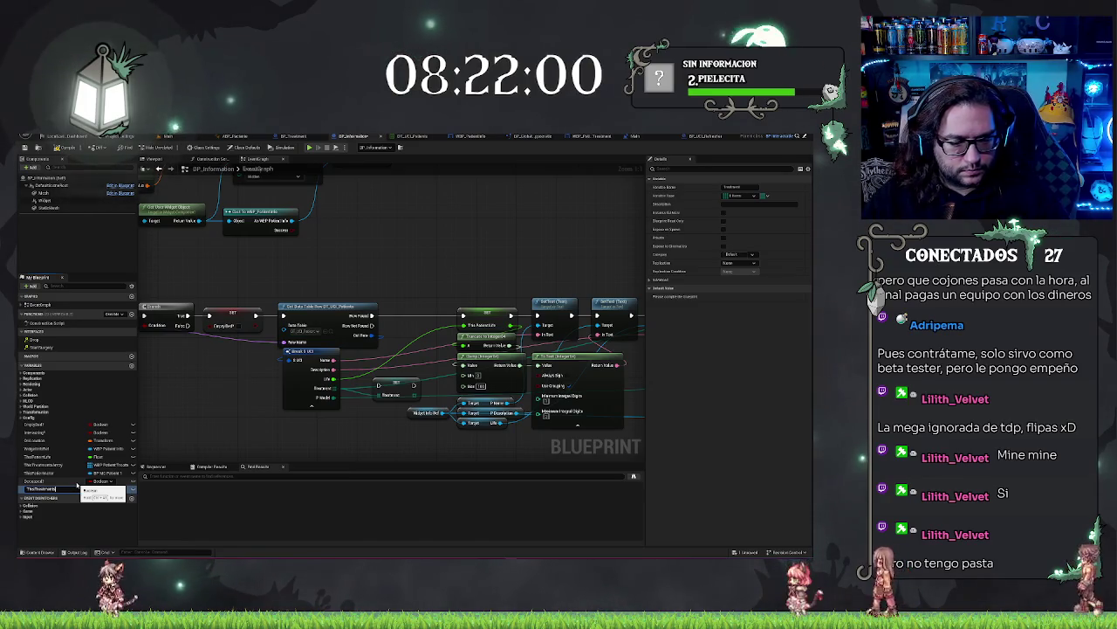
Step: Wire the Set Treatments node into the execution chain after Get Data Table Row
mouse_move(322, 357)
left_mouse_down()
mouse_move(351, 367)
mouse_move(341, 358)
left_mouse_up()
left_click_drag(401, 384, 394, 317)
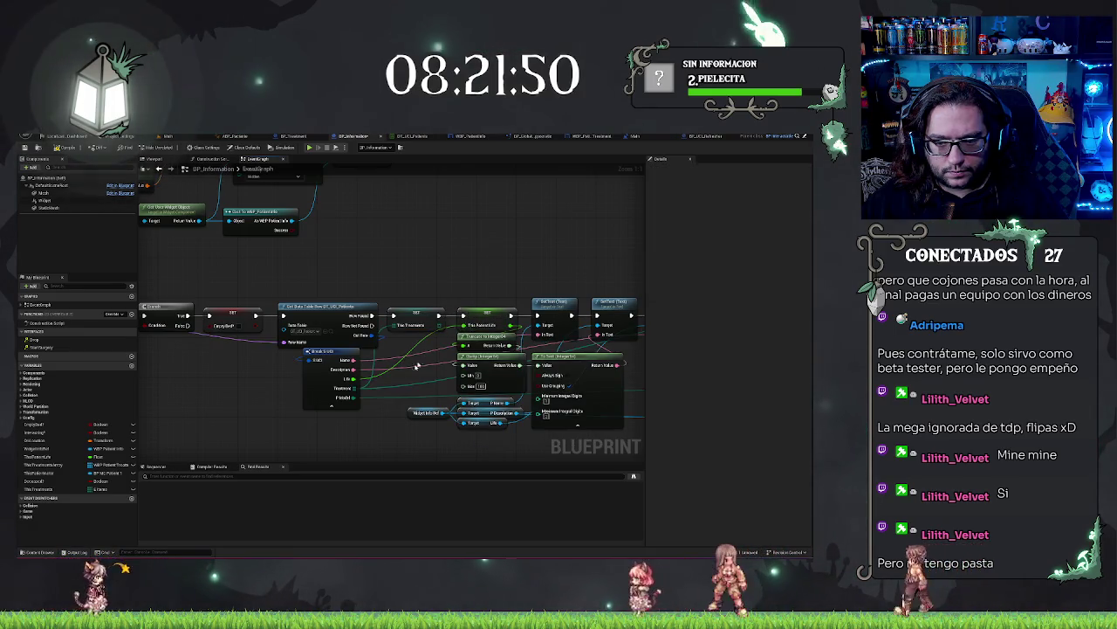
left_click_drag(375, 400, 214, 381)
left_click_drag(531, 334, 496, 338)
left_click_drag(197, 332, 437, 333)
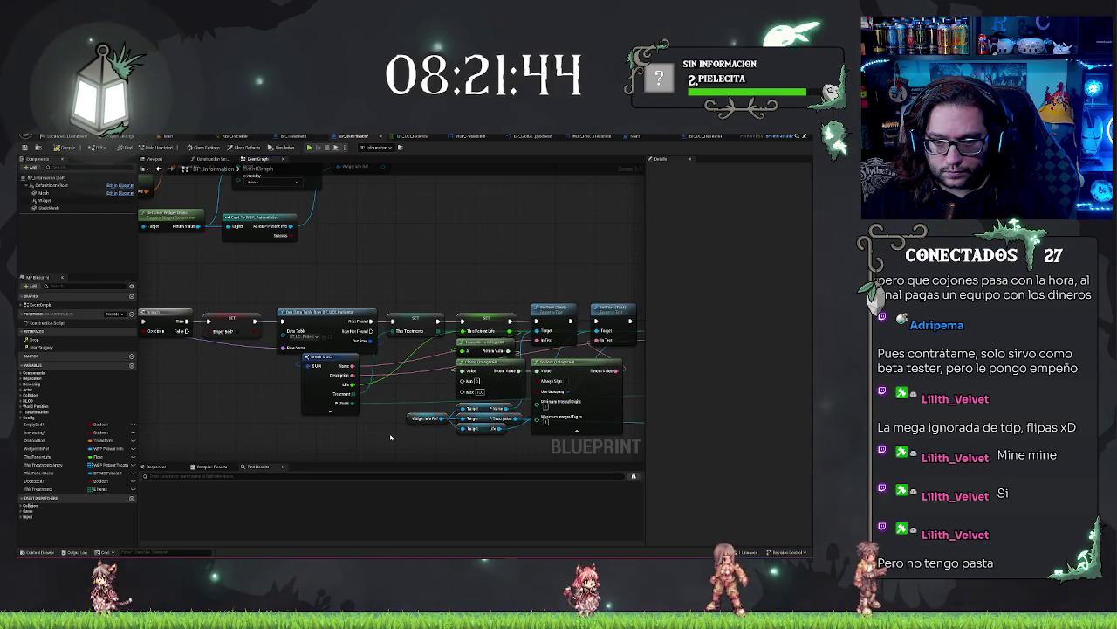
left_click_drag(390, 437, 371, 434)
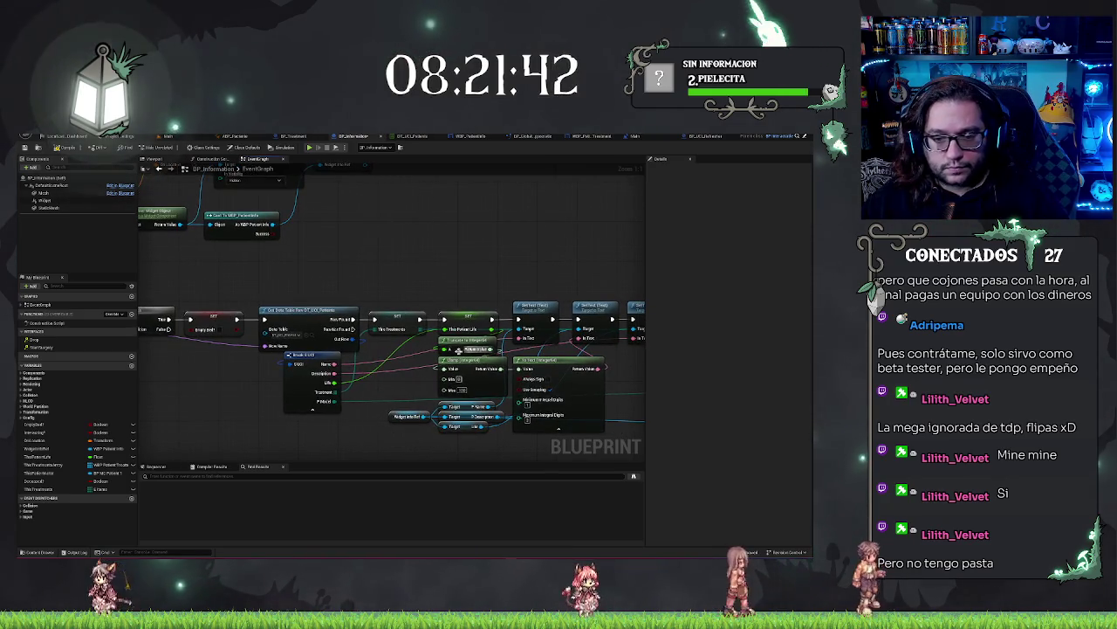
scroll(437, 284, "down", 3)
scroll(427, 294, "up", 2)
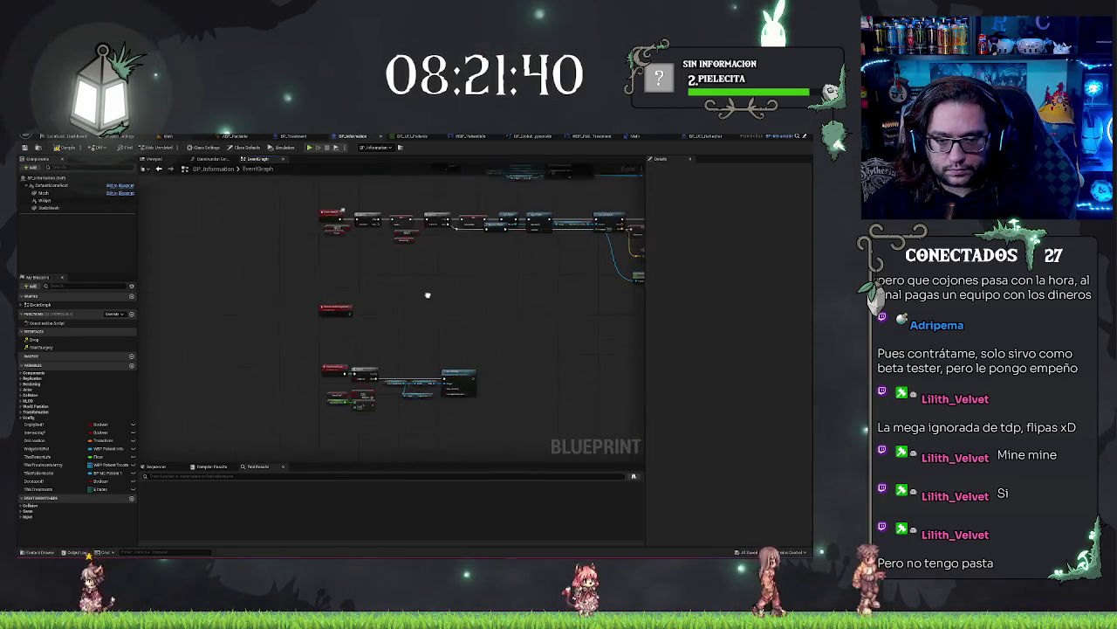
Step: Place a This Treatments getter, take its LENGTH, and add a math node after it
left_click_drag(370, 334, 480, 336)
scroll(480, 336, "up", 1)
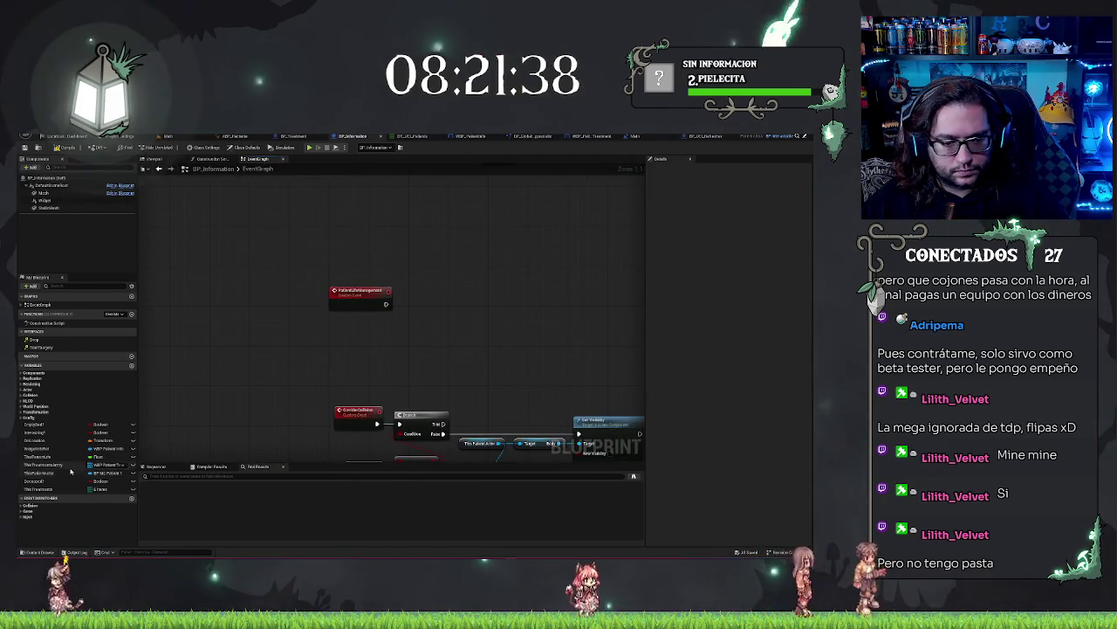
mouse_move(50, 494)
left_mouse_down()
mouse_move(350, 332)
mouse_move(391, 333)
left_mouse_up()
type("length")
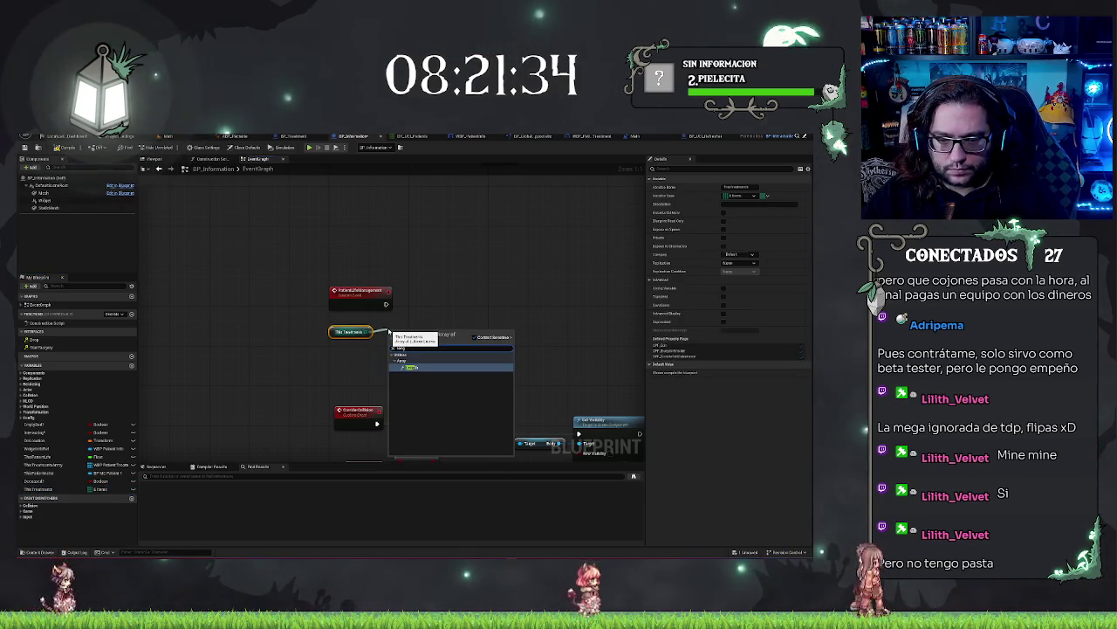
key("Return")
left_click_drag(468, 333, 472, 336)
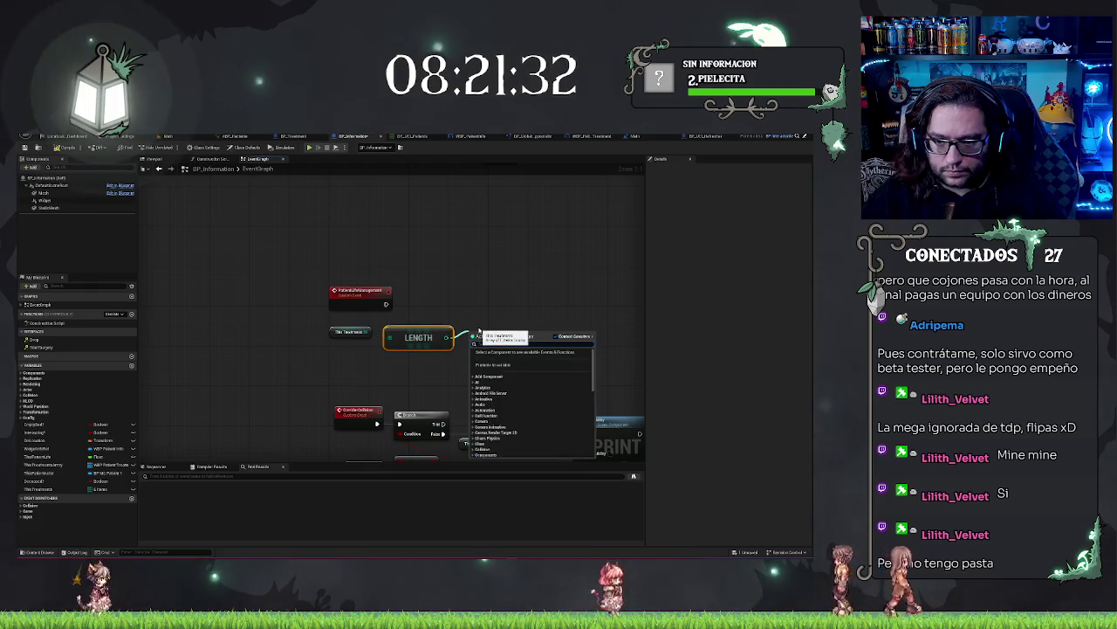
type("multi")
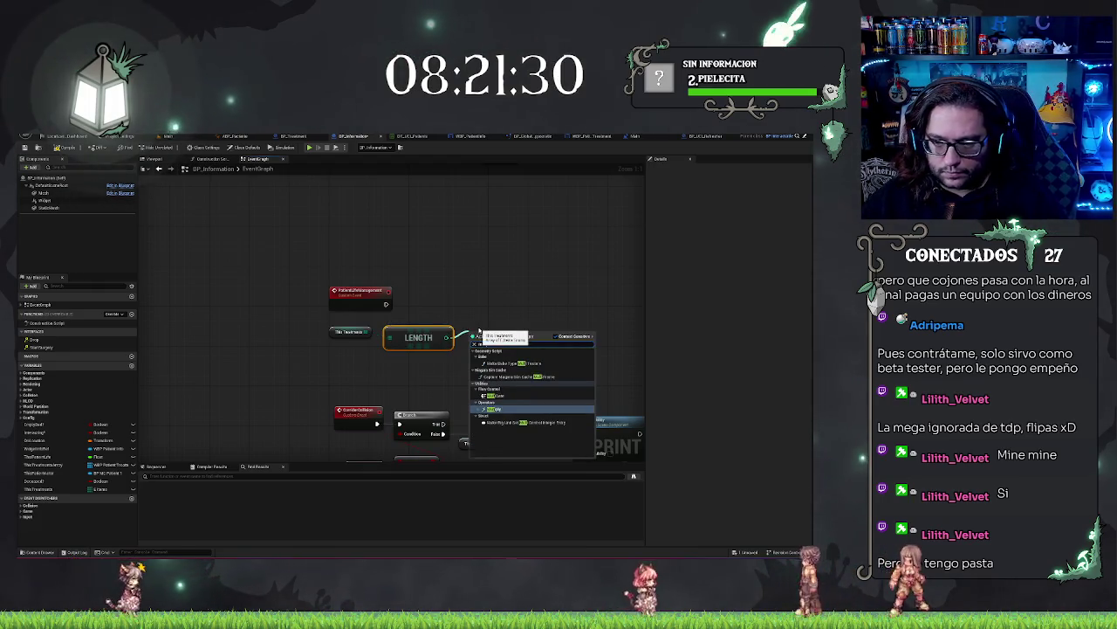
key("Return")
Step: Feed a Random Integer in Range node into the Add node's second input, replacing a plain Random Integer
left_click(479, 346)
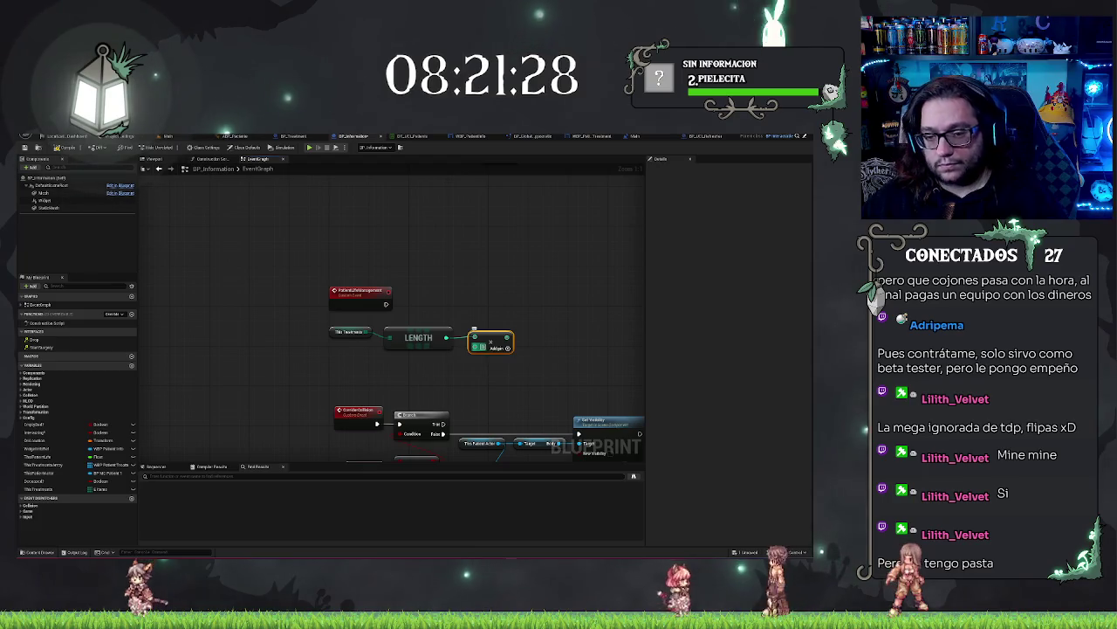
left_click_drag(474, 346, 444, 359)
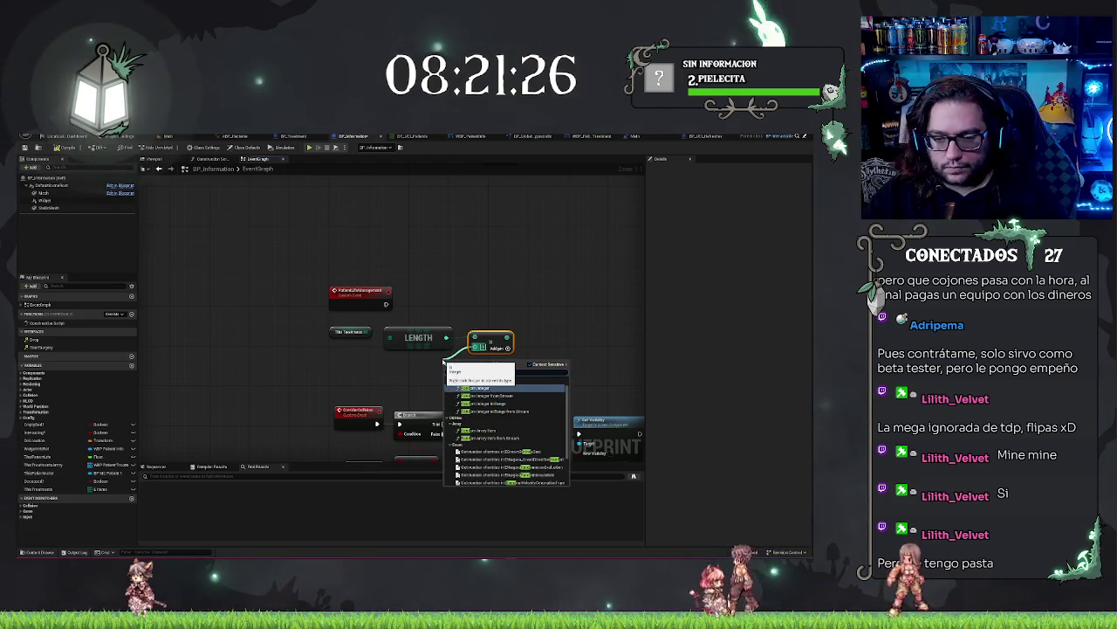
left_click(490, 388)
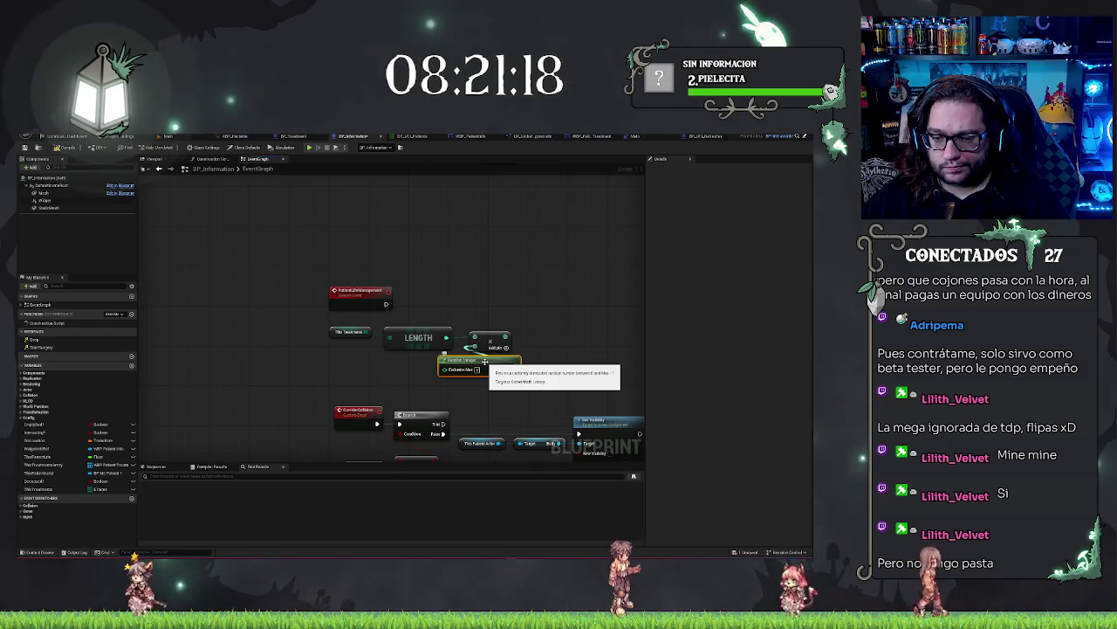
left_click_drag(484, 361, 416, 366)
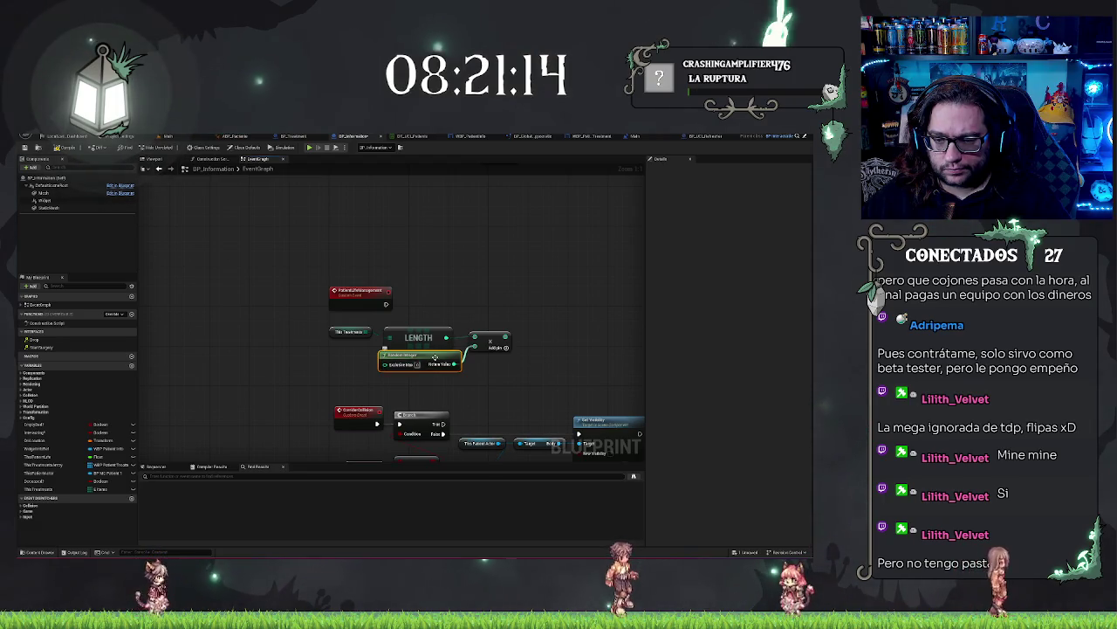
key("Delete")
left_click_drag(475, 347, 446, 355)
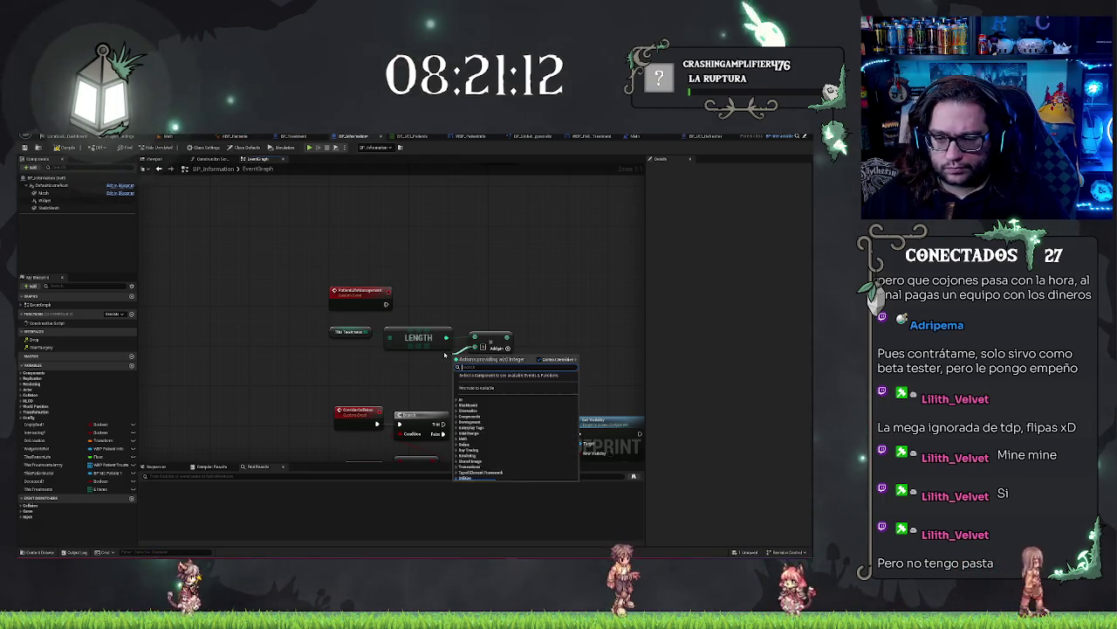
type("rand")
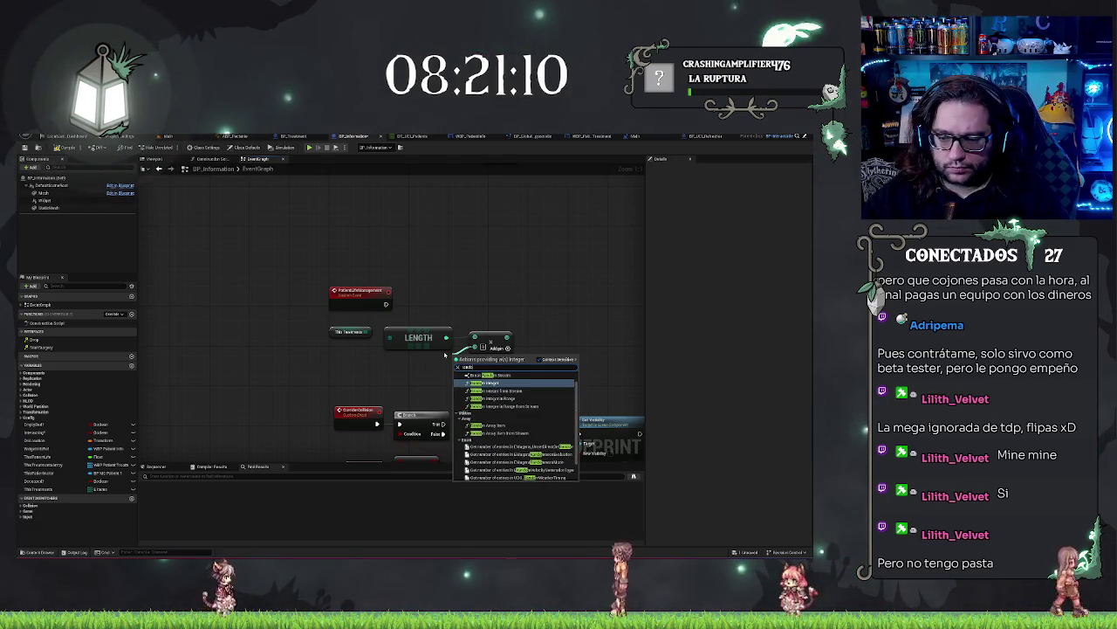
left_click(497, 398)
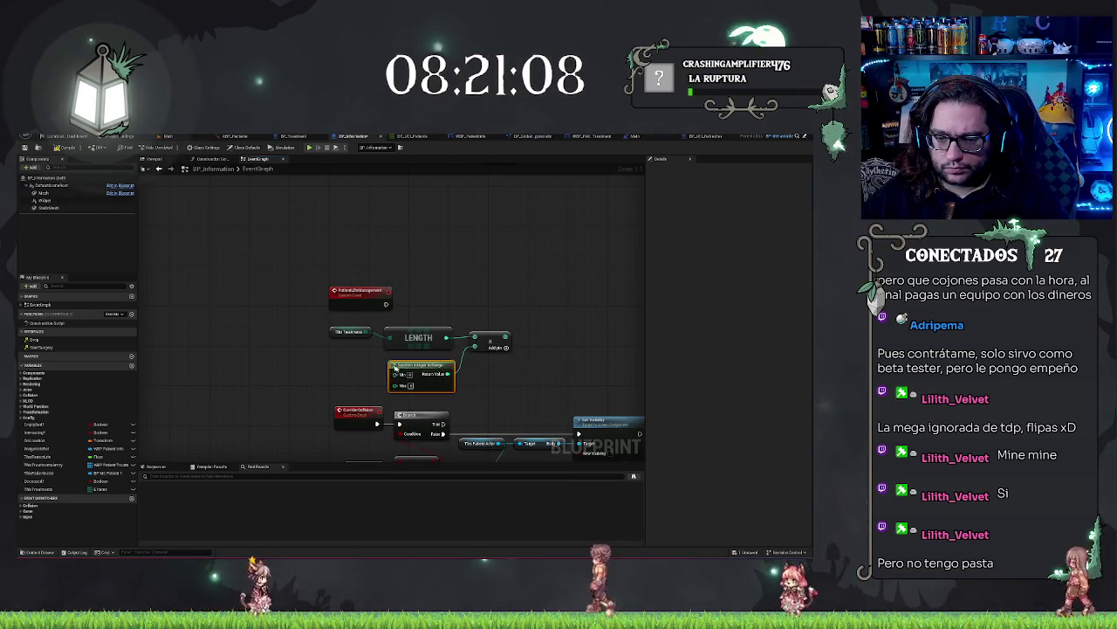
left_click_drag(394, 368, 395, 357)
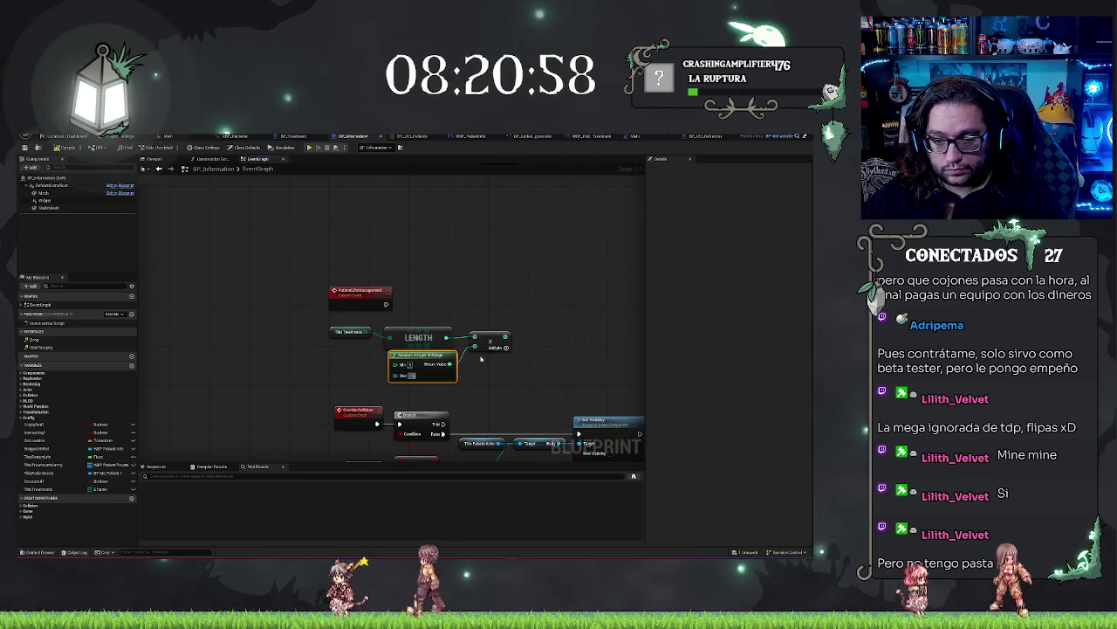
Step: Straighten the calculation wires and place Random Integer in Range below LENGTH
left_click_drag(320, 327, 525, 376)
key("q")
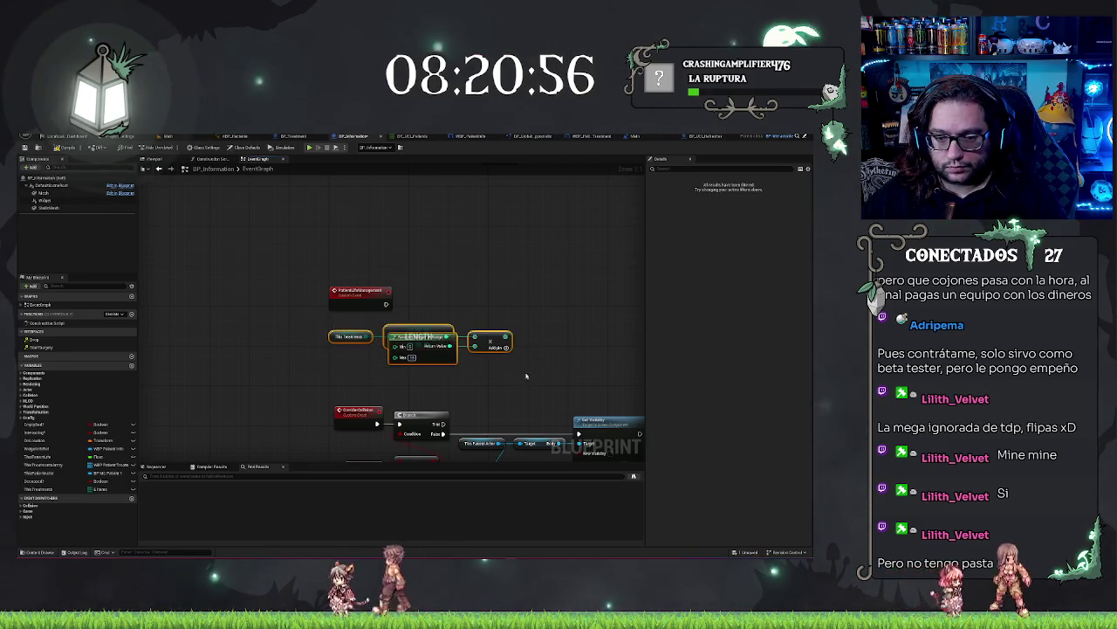
left_click(457, 336)
left_click_drag(456, 336, 438, 358)
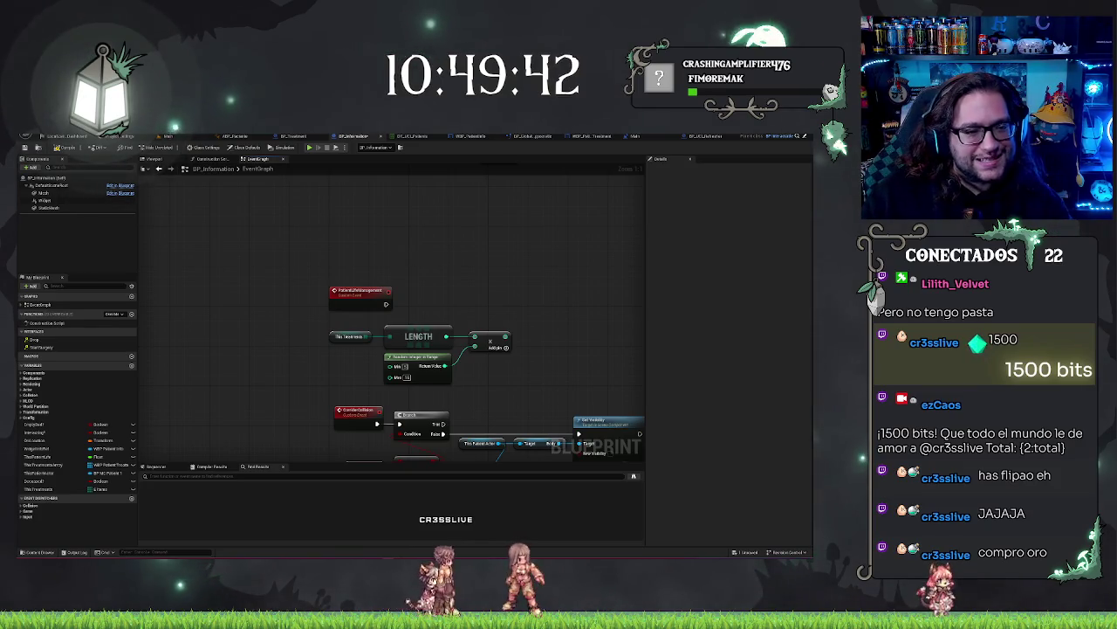
mouse_move(599, 324)
left_mouse_down()
mouse_move(515, 302)
mouse_move(471, 269)
left_mouse_up()
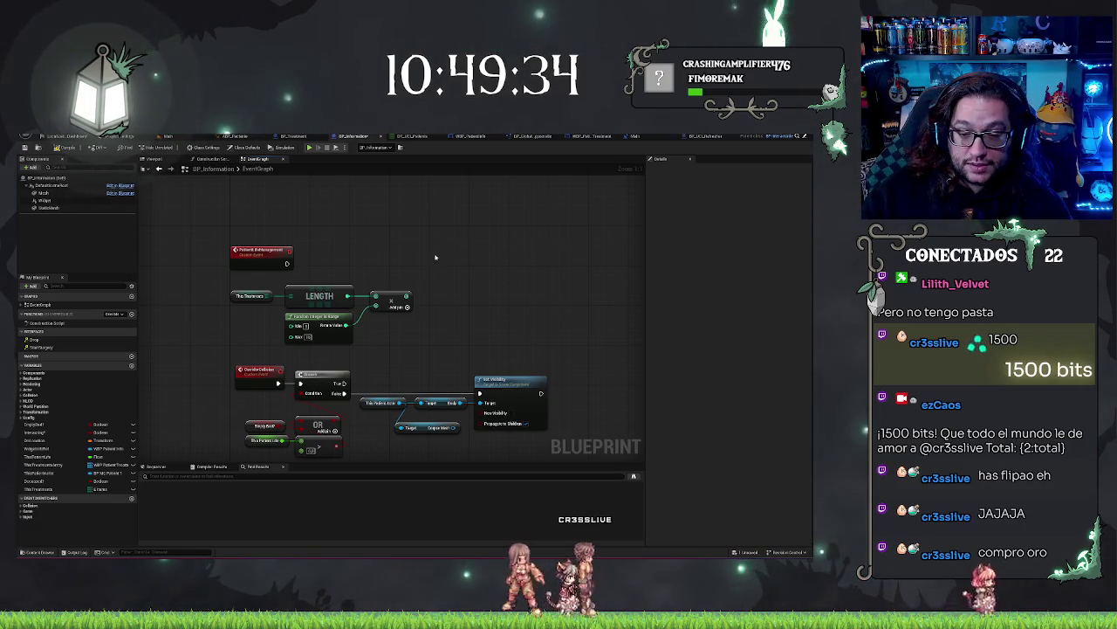
Step: Place a This Patient Life getter and wire it into a new math node beside the random result
left_click_drag(421, 257, 455, 249)
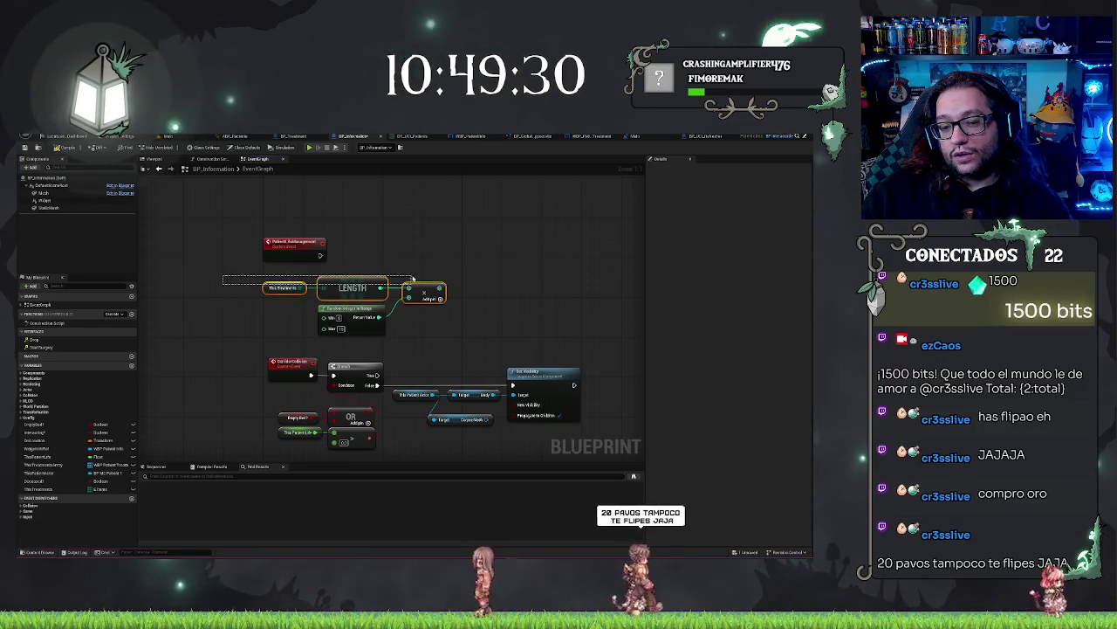
left_click_drag(491, 301, 460, 324)
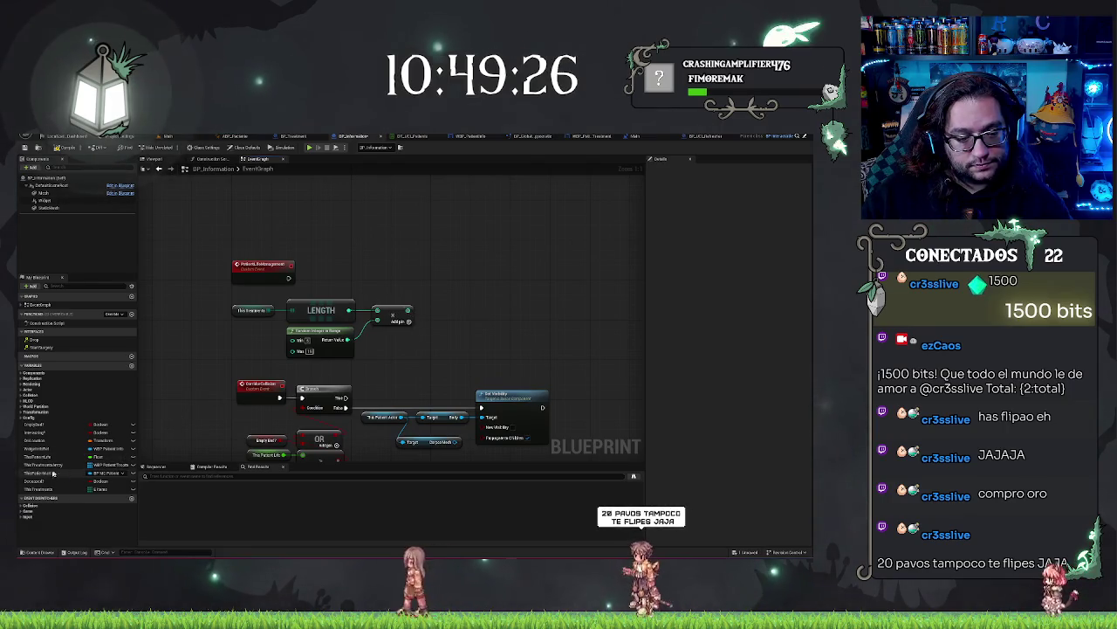
mouse_move(37, 456)
left_mouse_down()
mouse_move(371, 256)
mouse_move(320, 289)
mouse_move(375, 276)
left_mouse_up()
left_click(336, 295)
type("m")
key("Return")
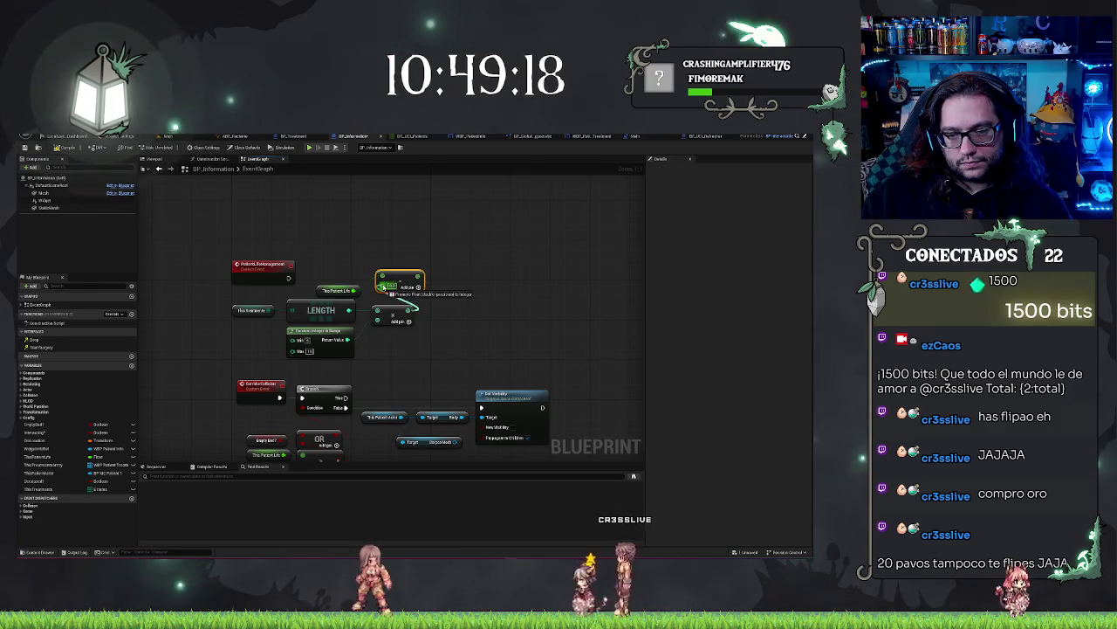
right_click(384, 286)
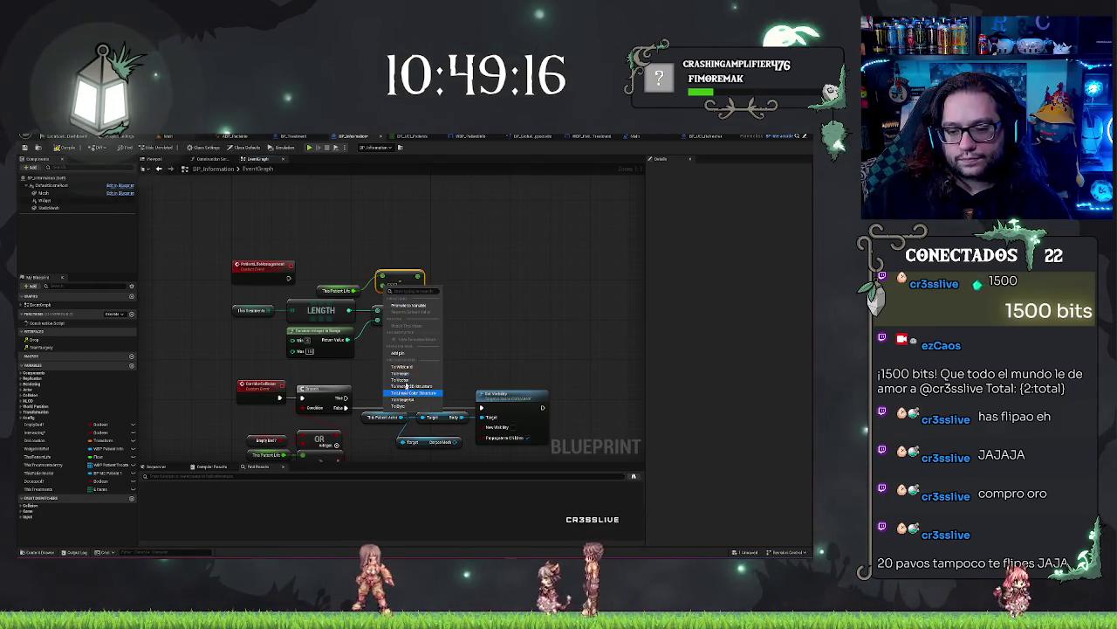
key("Escape")
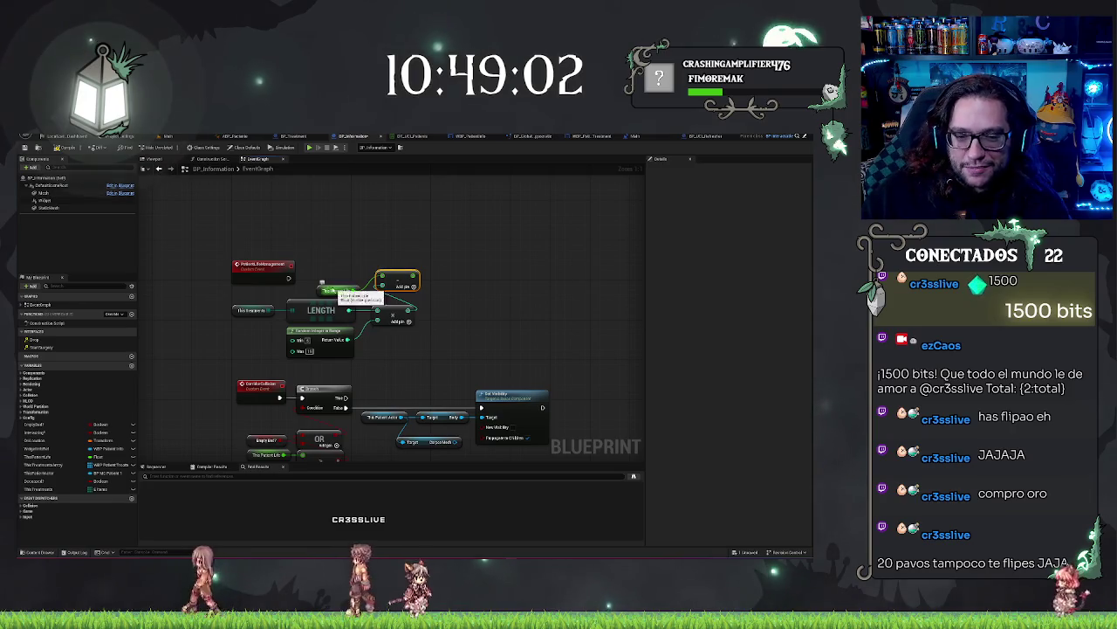
left_click_drag(321, 287, 434, 259)
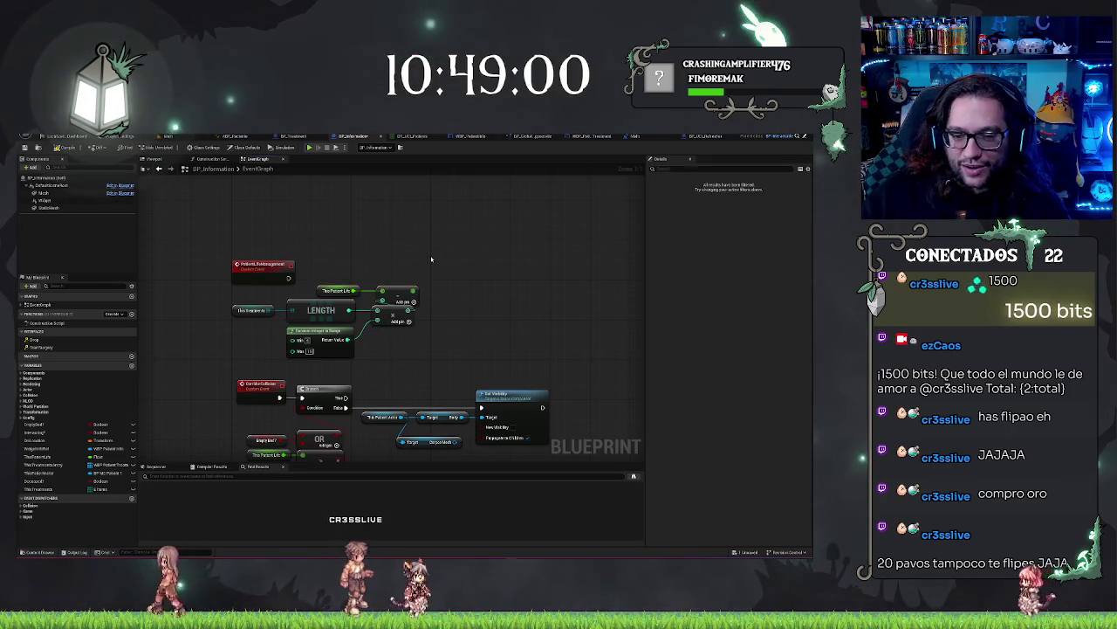
left_click(387, 291)
left_click_drag(288, 278, 453, 281)
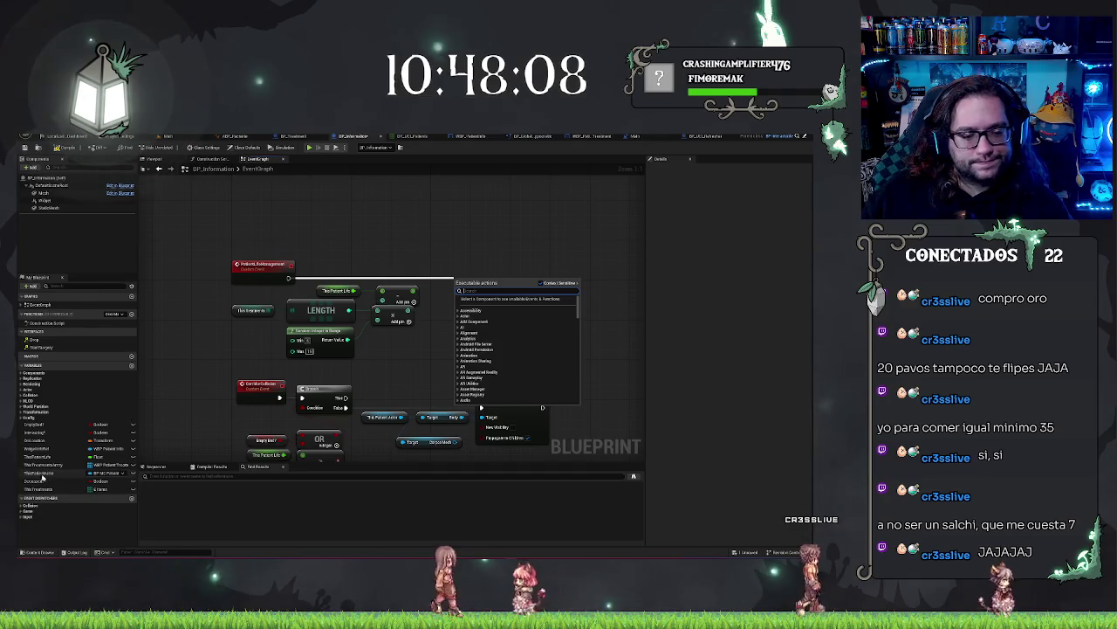
Step: Add a Set This Patient Life node driven by the red custom event's execution
mouse_move(36, 457)
left_mouse_down()
mouse_move(486, 292)
mouse_move(448, 274)
mouse_move(436, 291)
mouse_move(452, 279)
left_mouse_up()
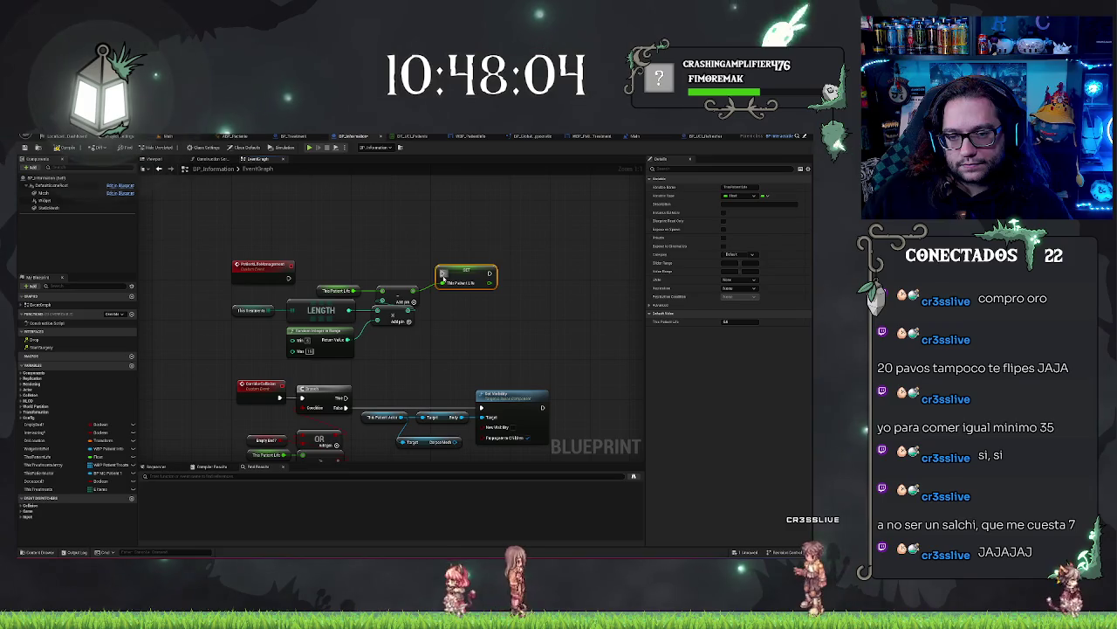
left_click_drag(288, 279, 288, 278)
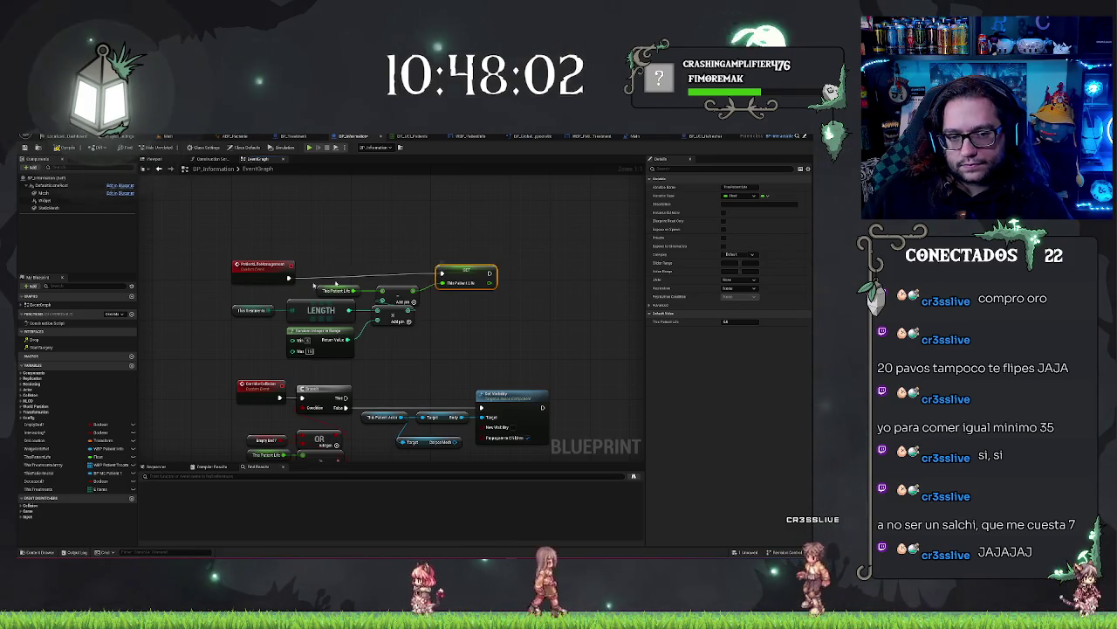
left_click(525, 255)
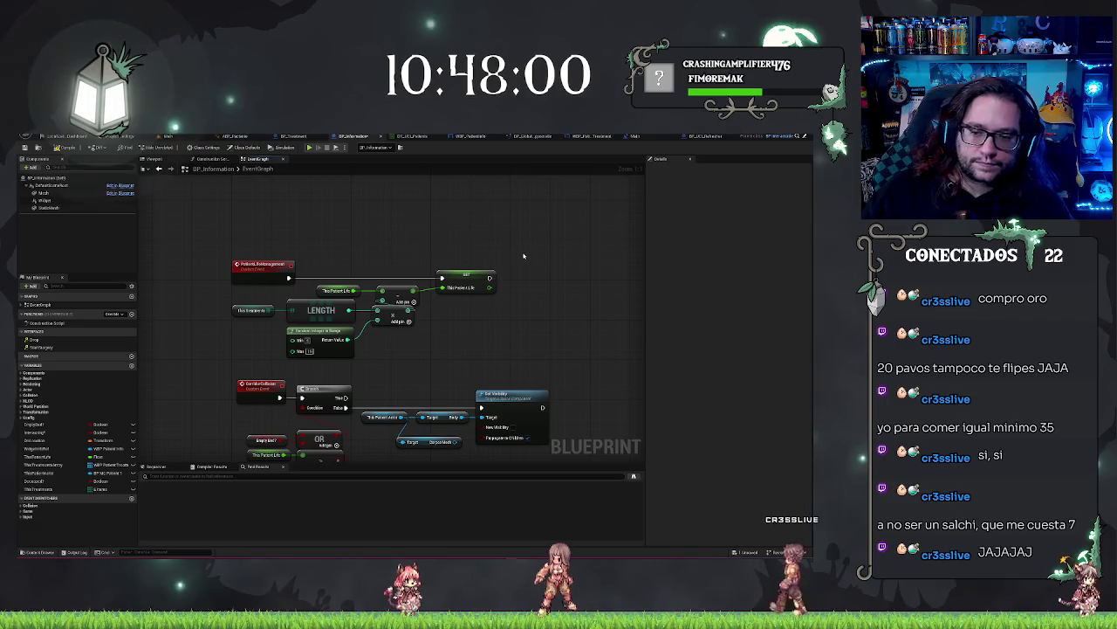
mouse_move(525, 256)
left_mouse_down()
mouse_move(546, 244)
mouse_move(502, 242)
left_mouse_up()
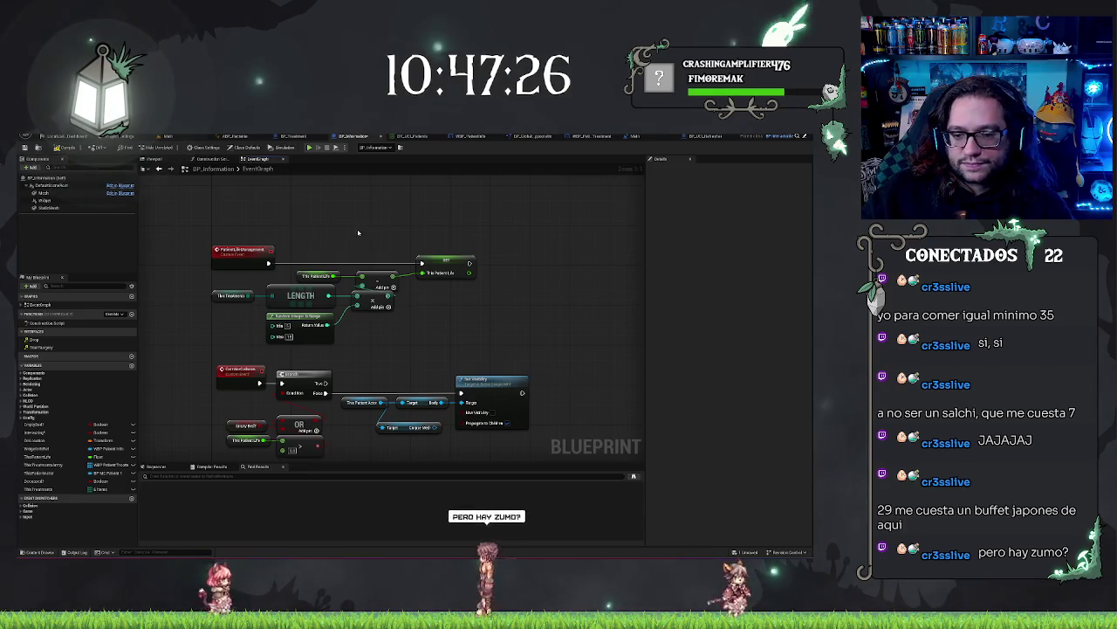
Step: Duplicate the Set Visibility node with Ctrl+C/Ctrl+V and place the copy right of the original
left_click_drag(357, 232, 392, 257)
left_click_drag(447, 383, 505, 264)
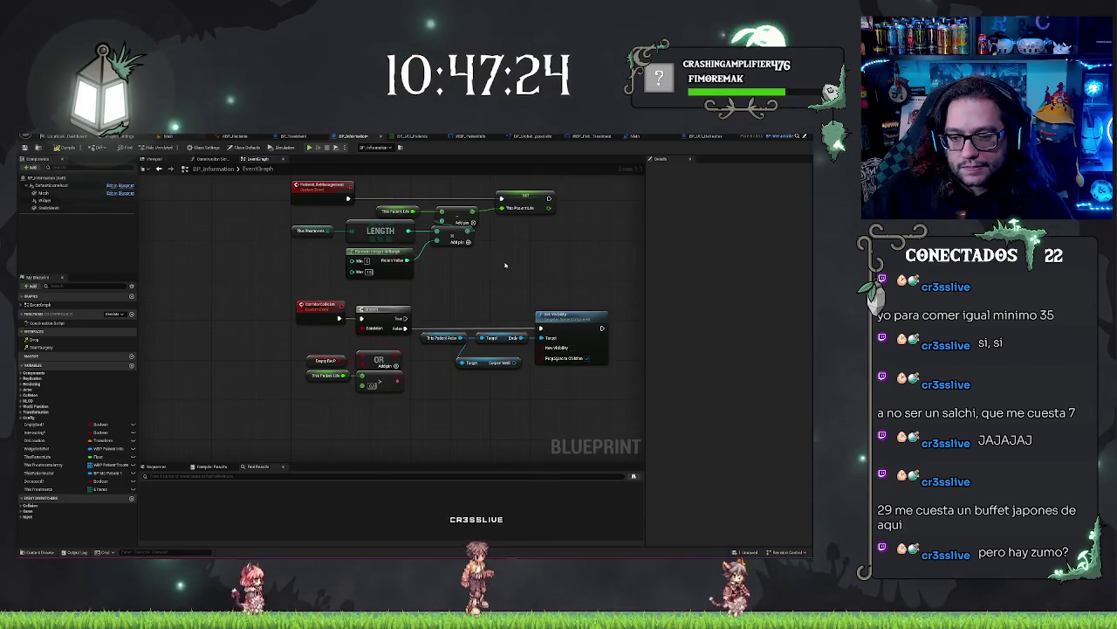
left_click_drag(459, 407, 344, 407)
left_click(497, 323)
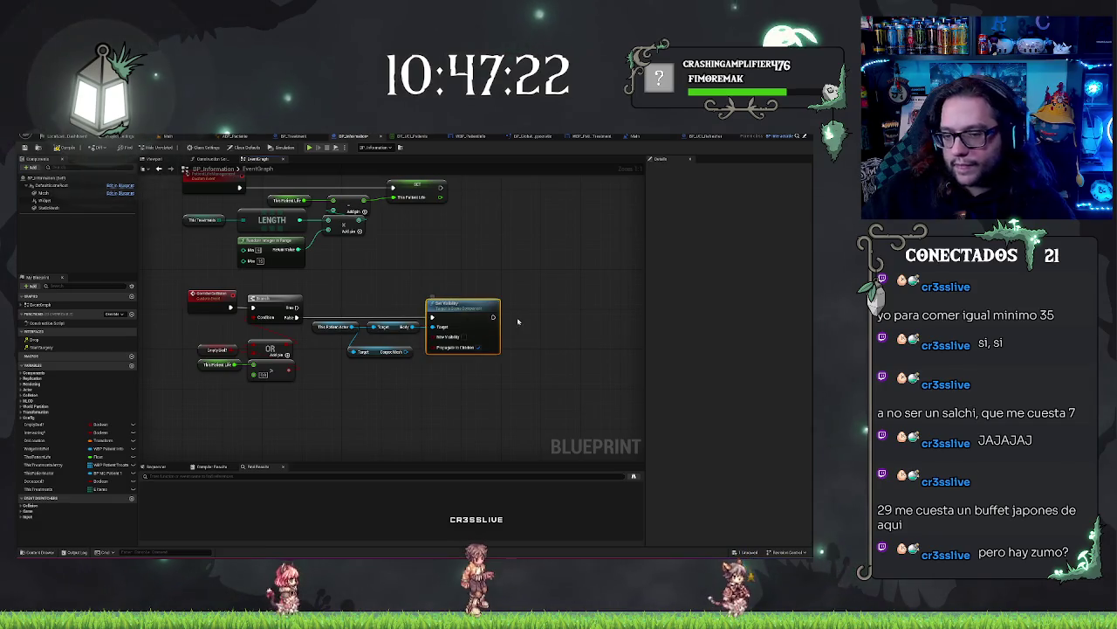
key("ctrl+c")
key("ctrl+v")
left_click_drag(545, 319, 546, 307)
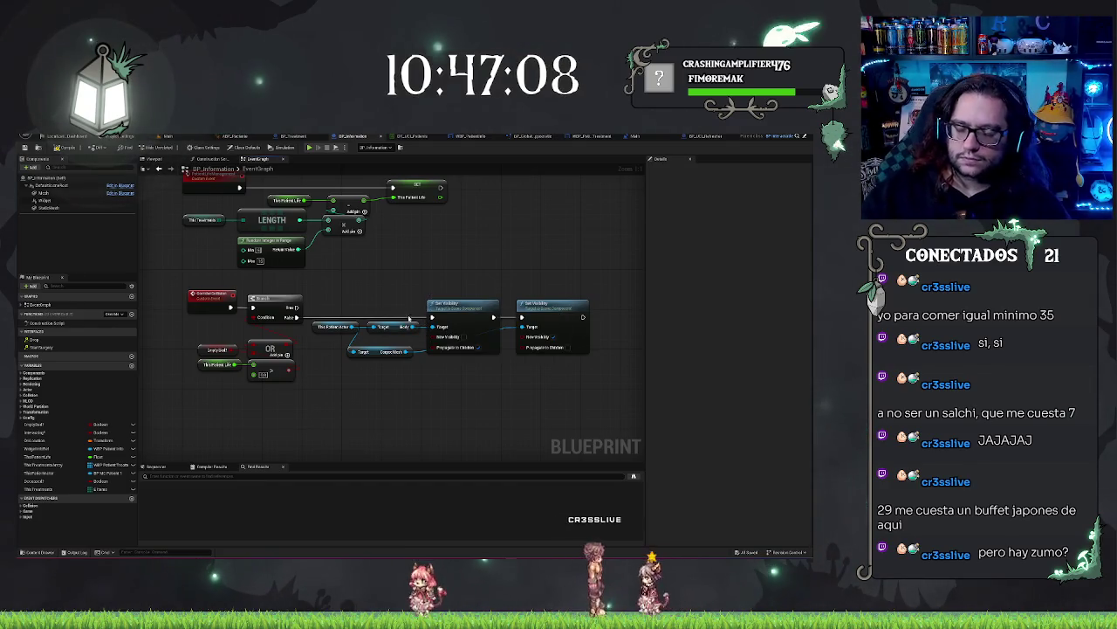
left_click_drag(480, 281, 505, 297)
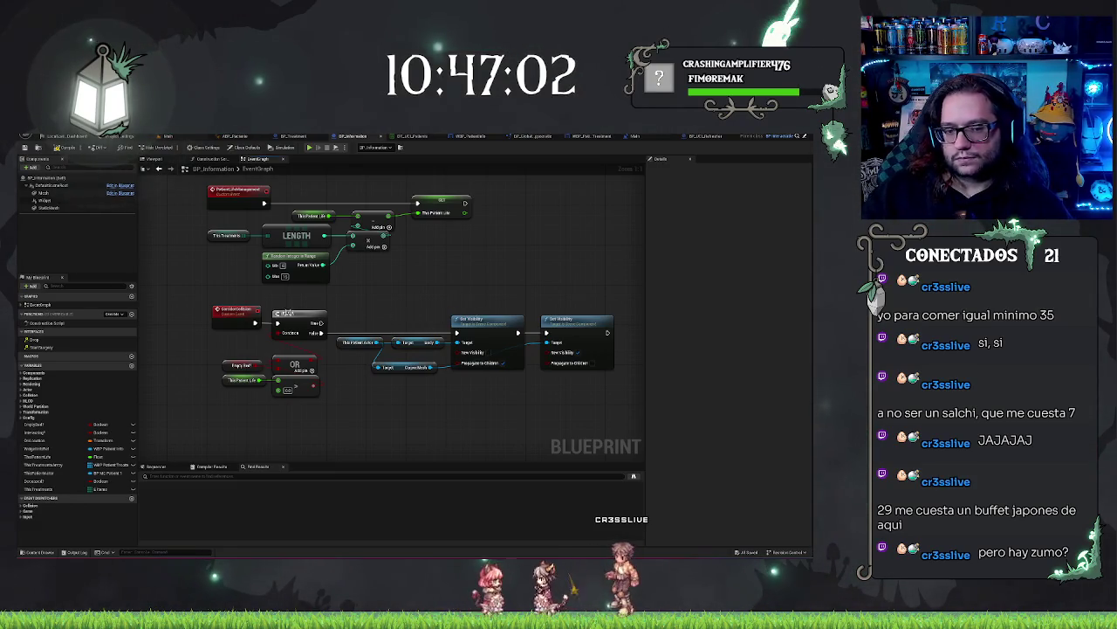
left_click_drag(443, 278, 468, 315)
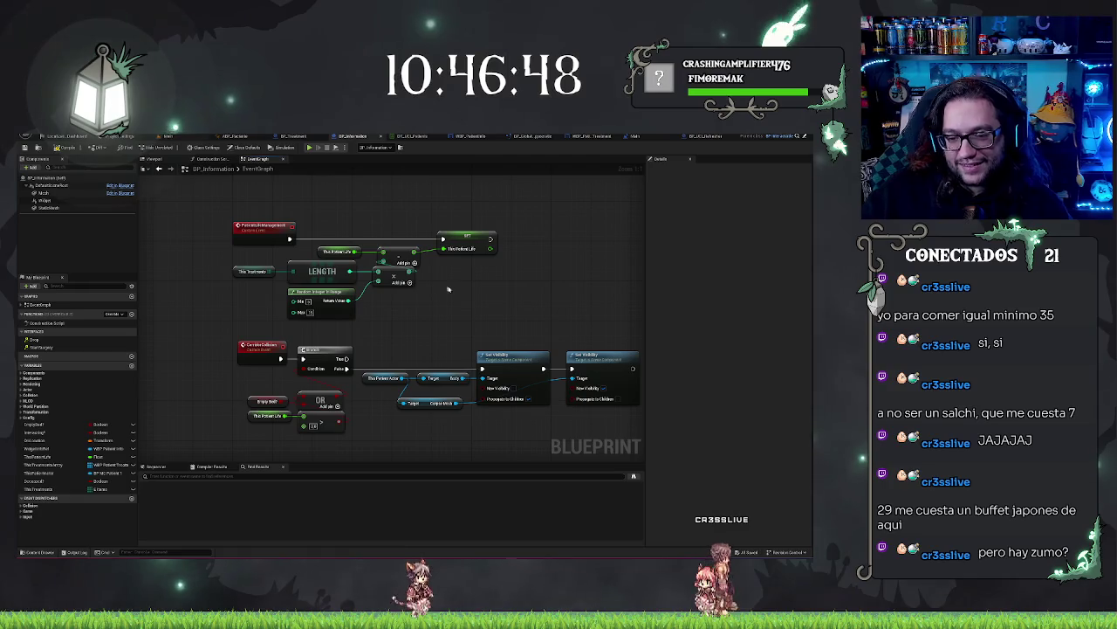
left_click_drag(448, 310, 481, 297)
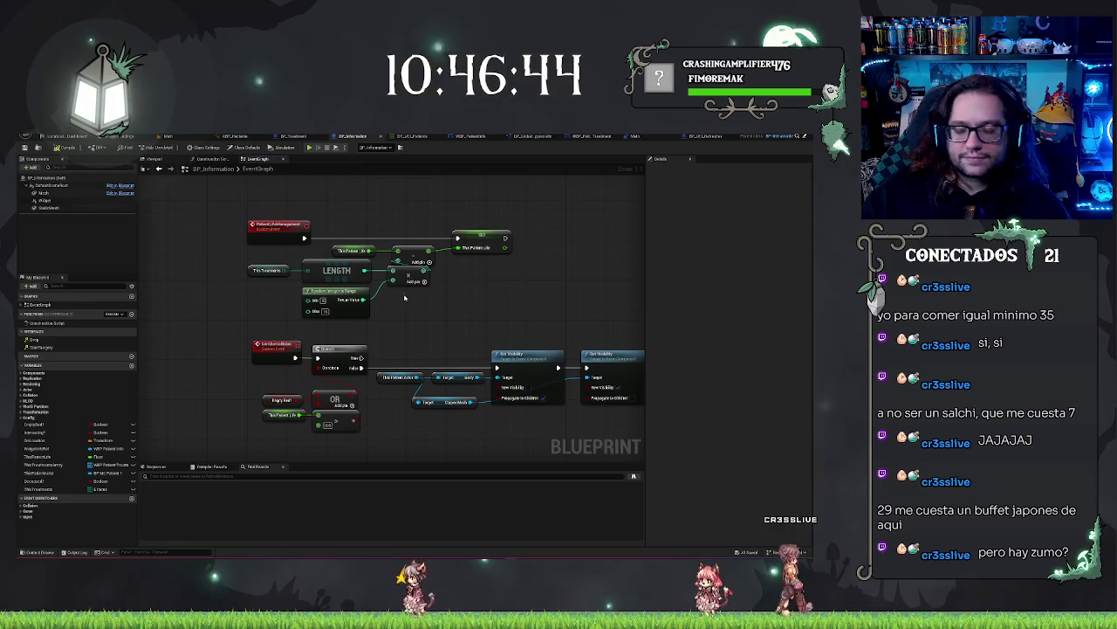
left_click_drag(406, 296, 436, 319)
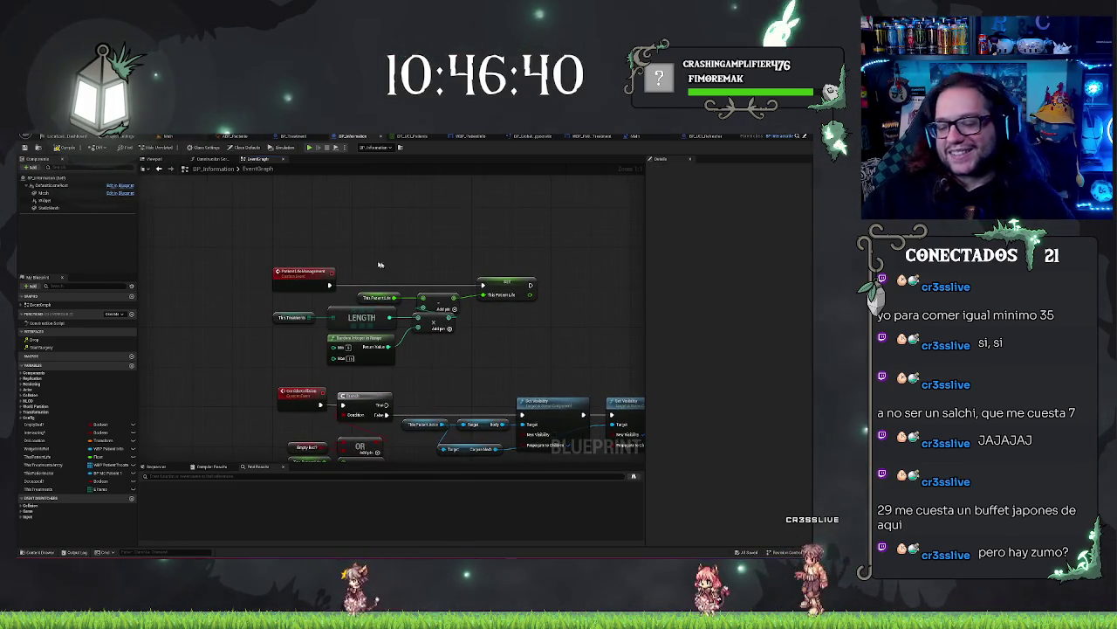
Step: Undo a stray node move and zoom around the Component Overlap, Branch and Set Visibility nodes
left_click_drag(379, 269, 354, 383)
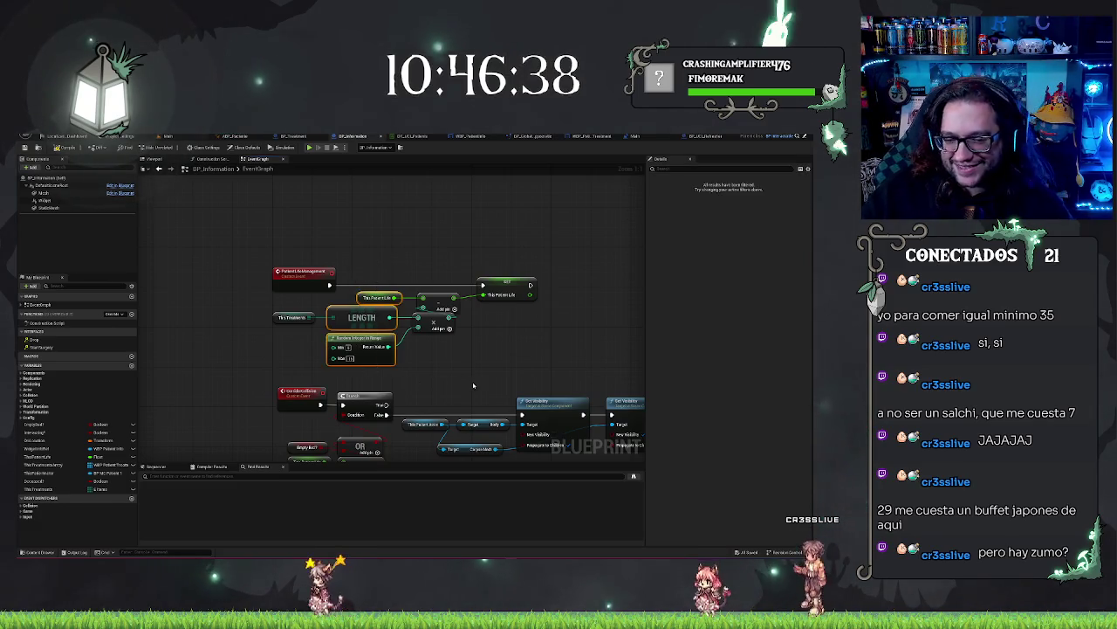
left_click(432, 391)
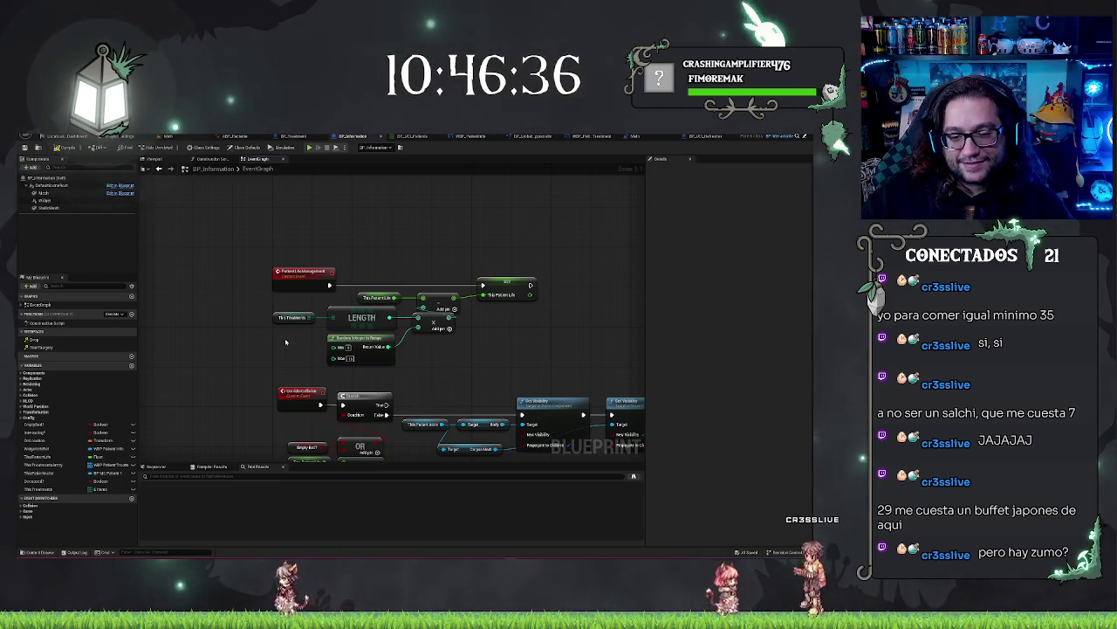
scroll(419, 250, "down", 2)
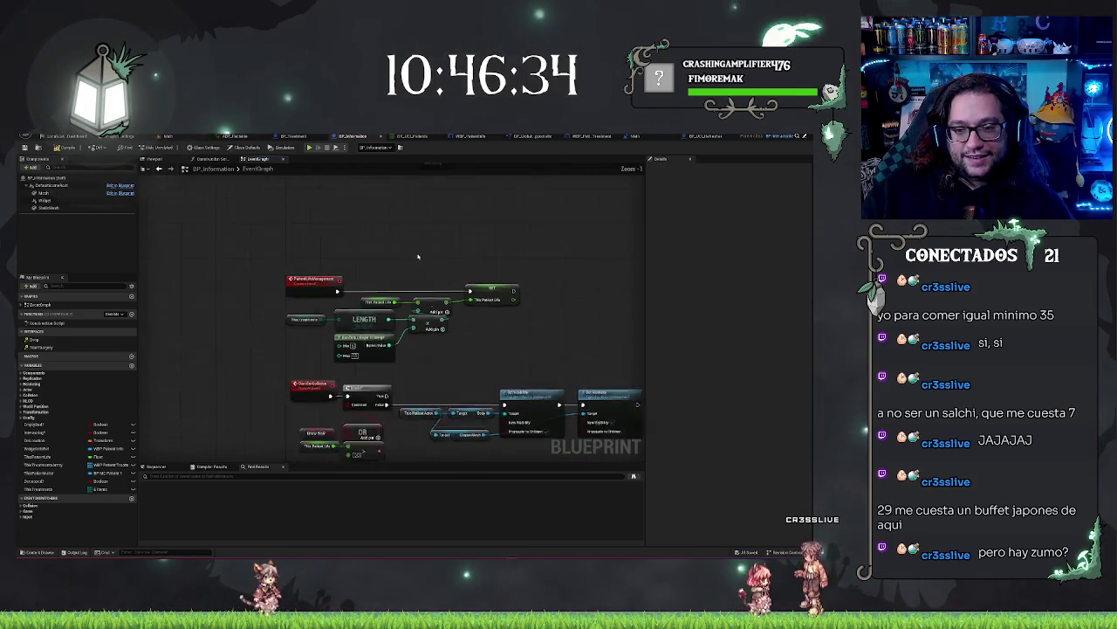
key("ctrl+z")
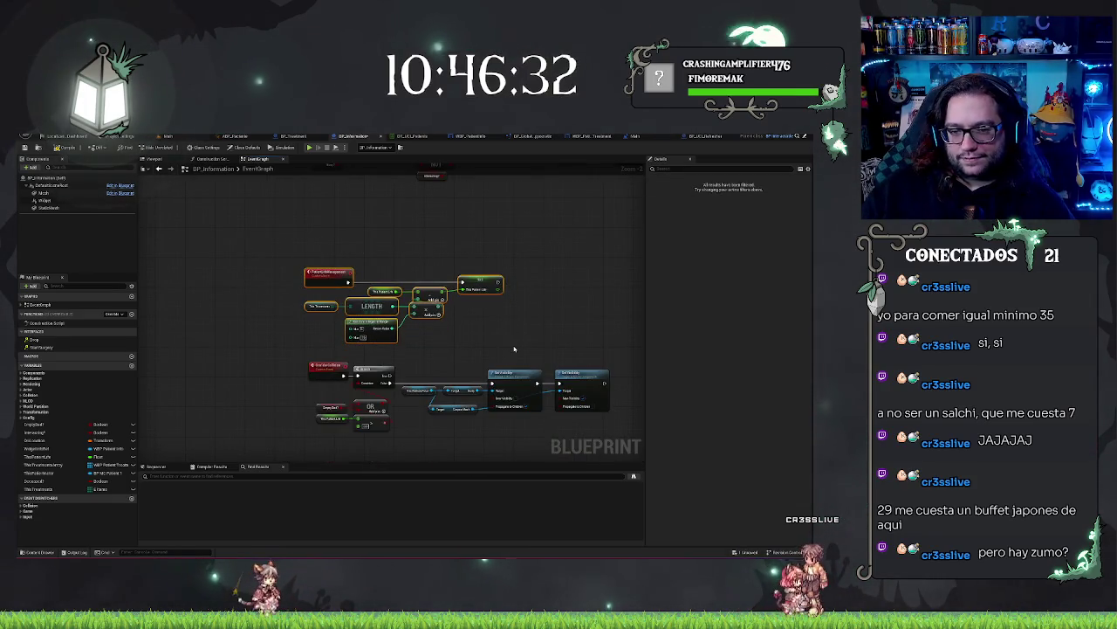
scroll(405, 370, "down", 3)
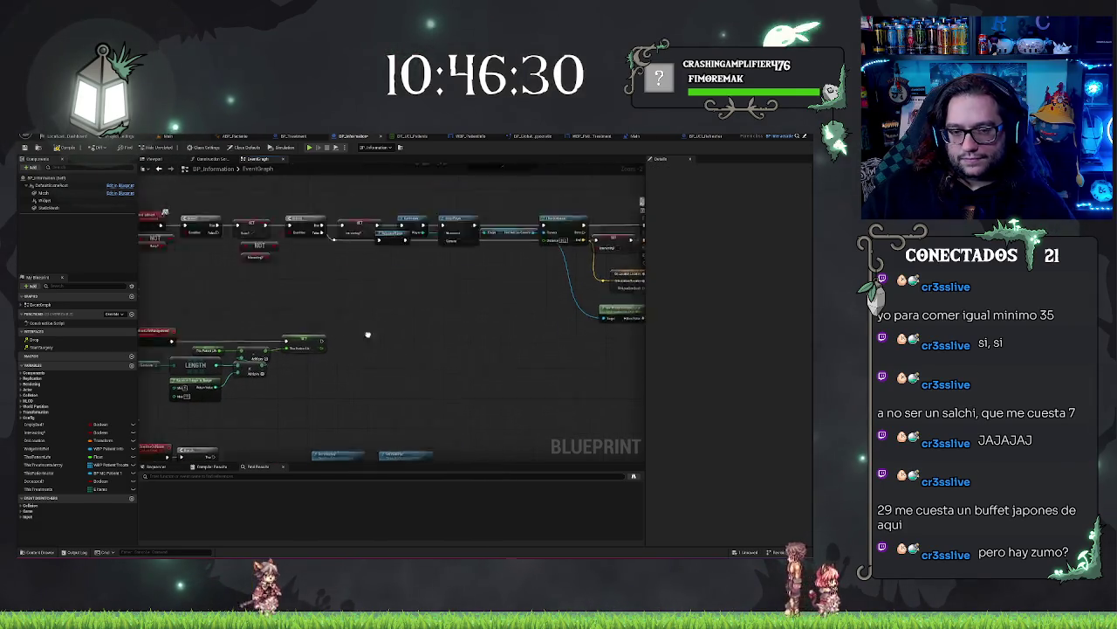
scroll(407, 373, "up", 2)
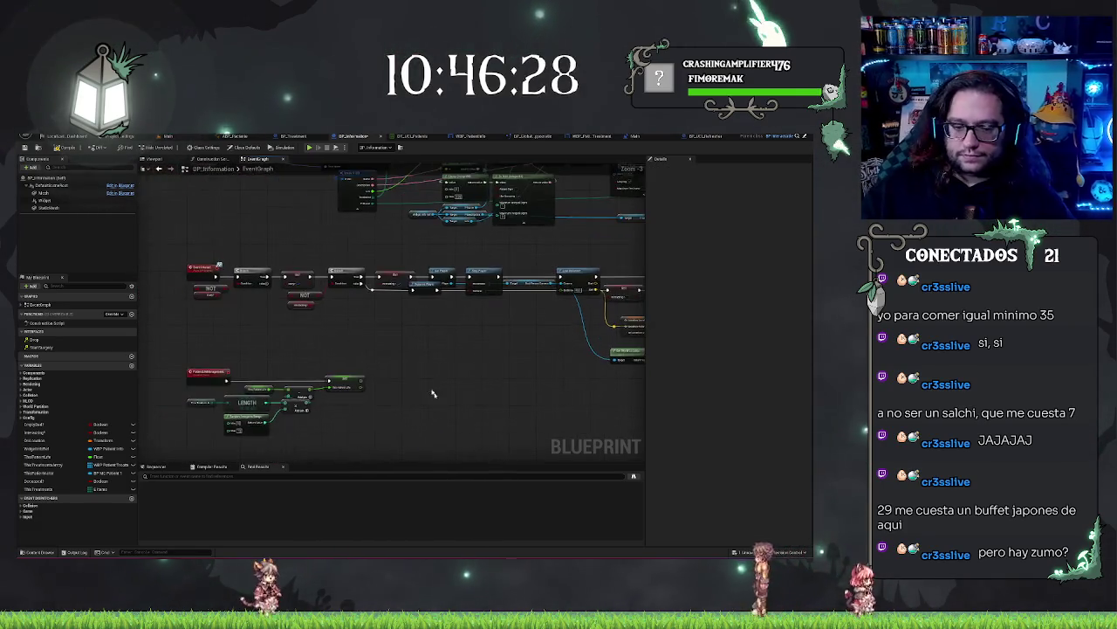
scroll(410, 357, "down", 2)
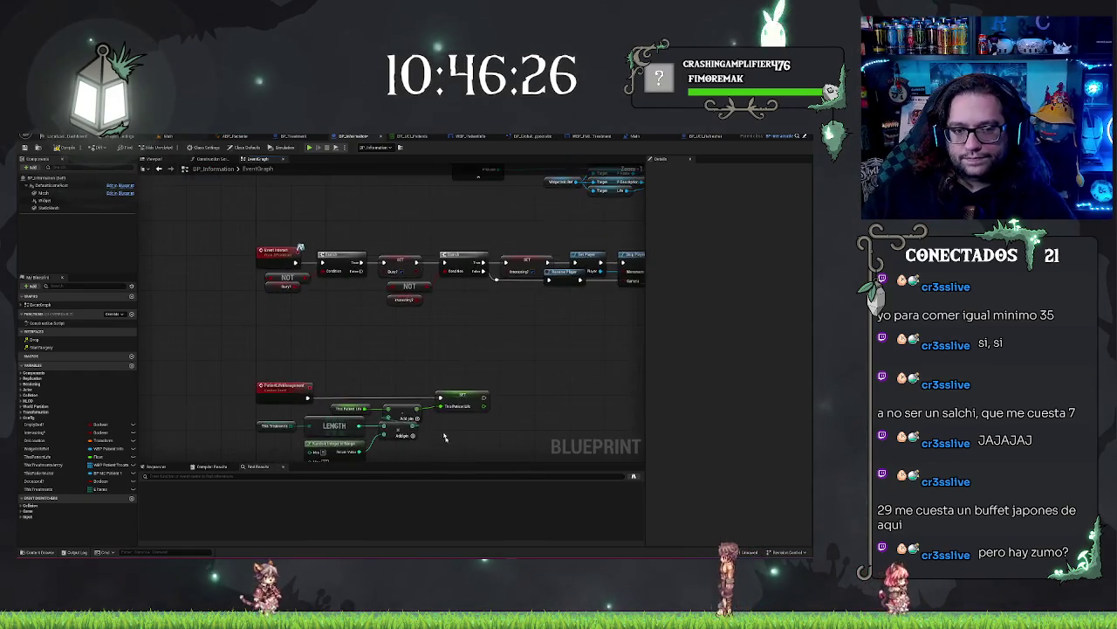
scroll(377, 342, "down", 2)
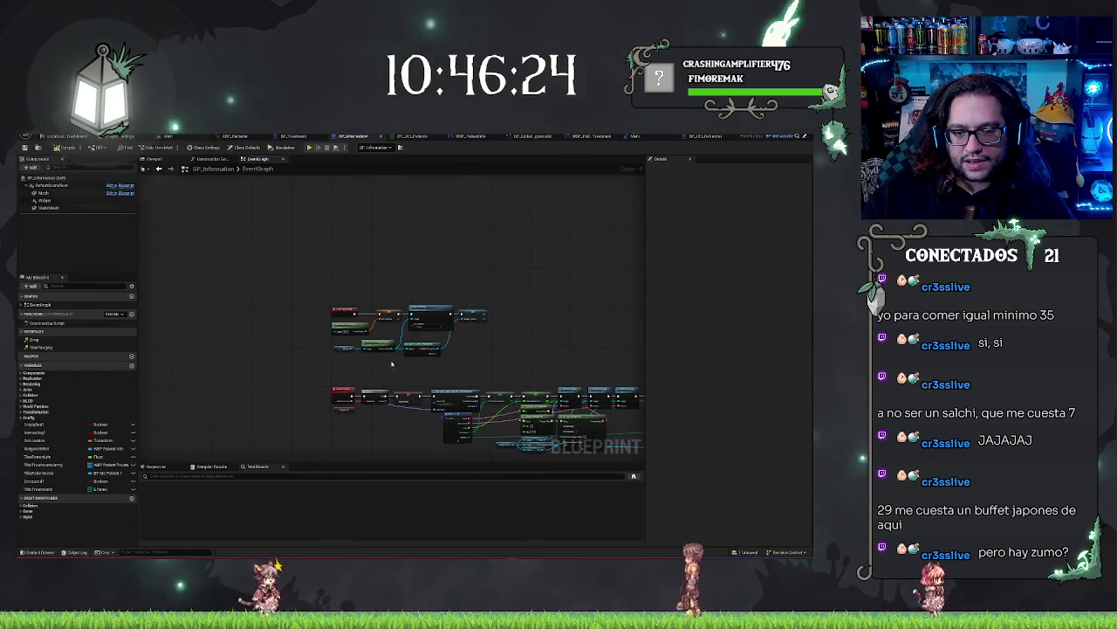
scroll(400, 314, "up", 2)
scroll(400, 315, "up", 2)
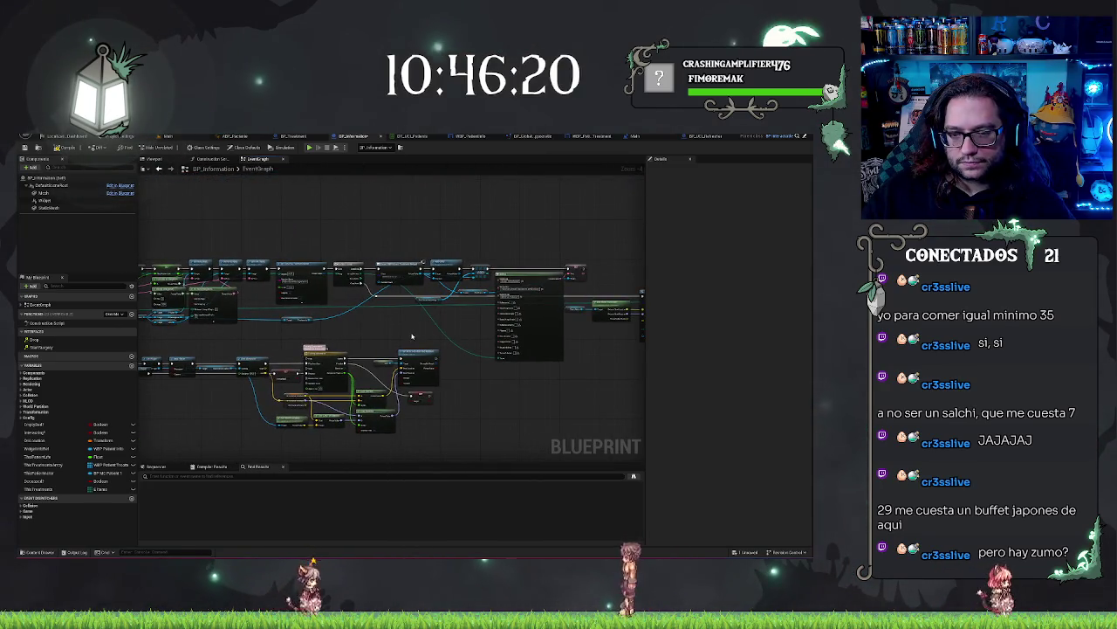
scroll(412, 336, "down", 2)
scroll(362, 384, "up", 2)
scroll(307, 406, "up", 2)
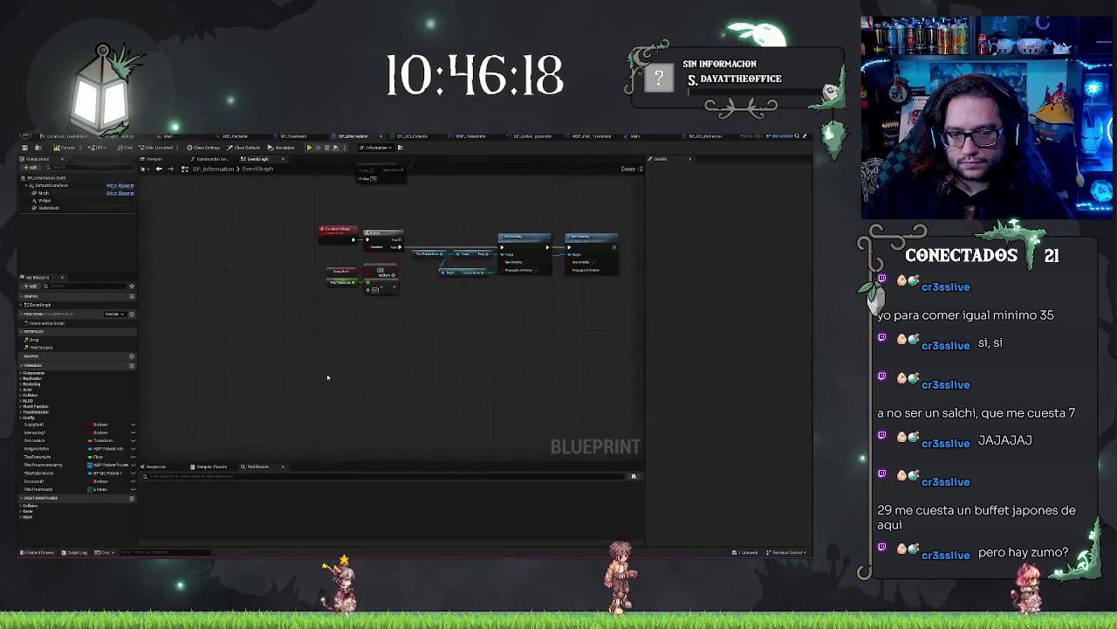
right_click(318, 360)
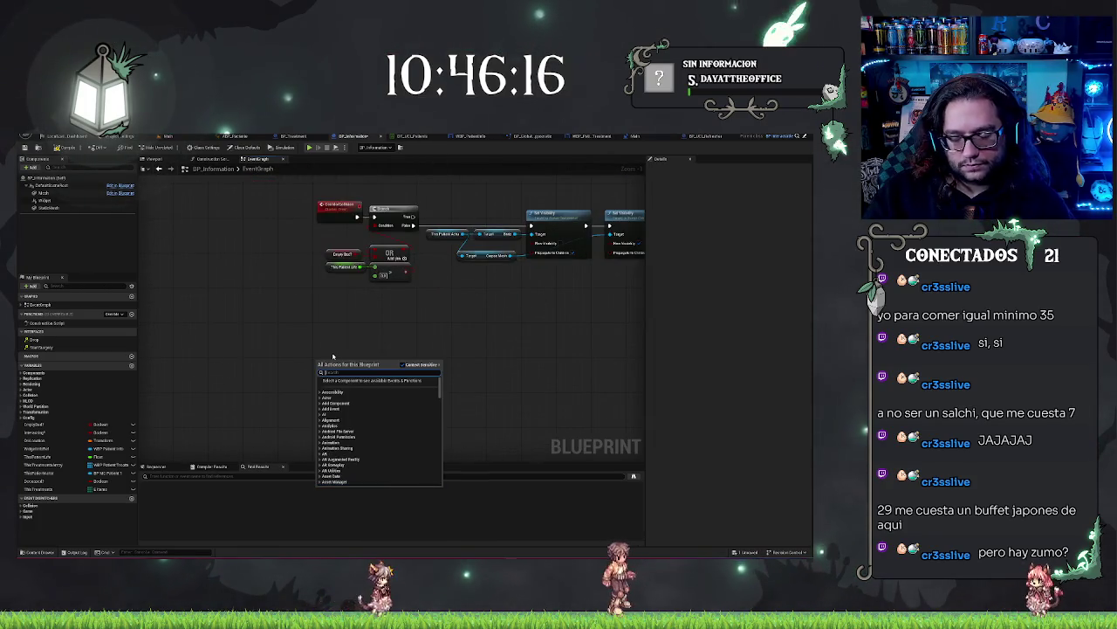
Step: Create a new refresh custom event and call it right after Set This Patient Life
type("custom event")
key("Return")
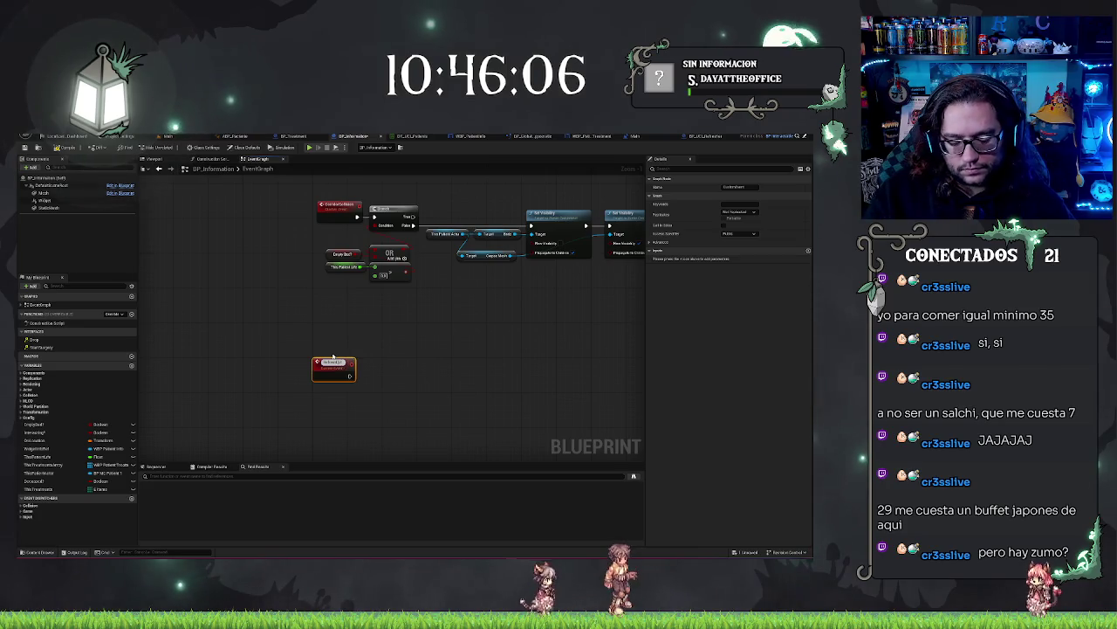
type("a")
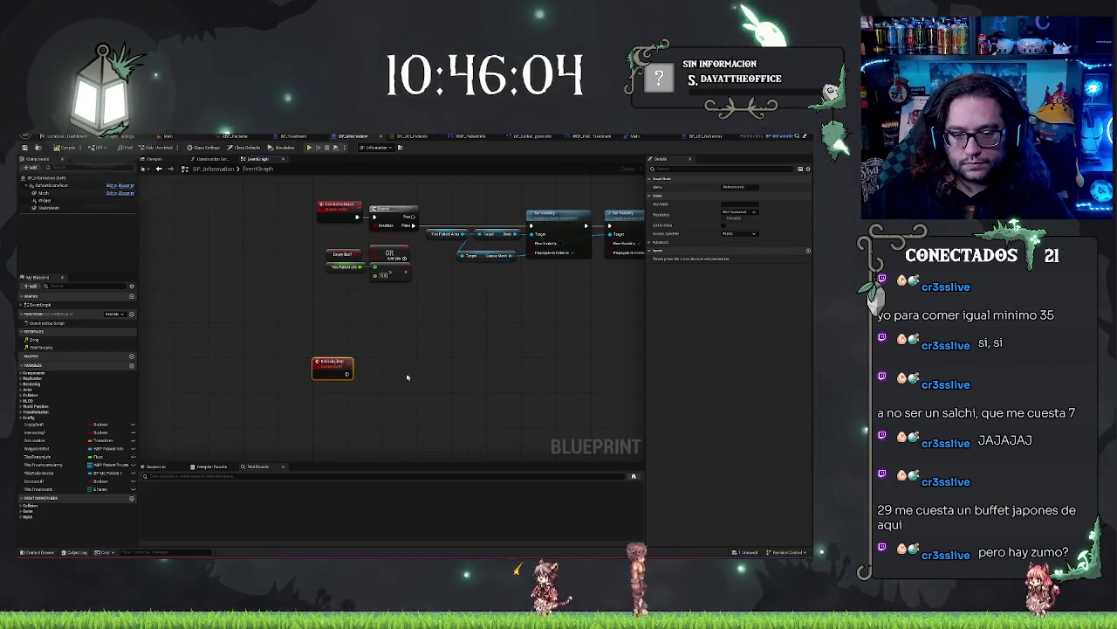
scroll(373, 362, "up", 5)
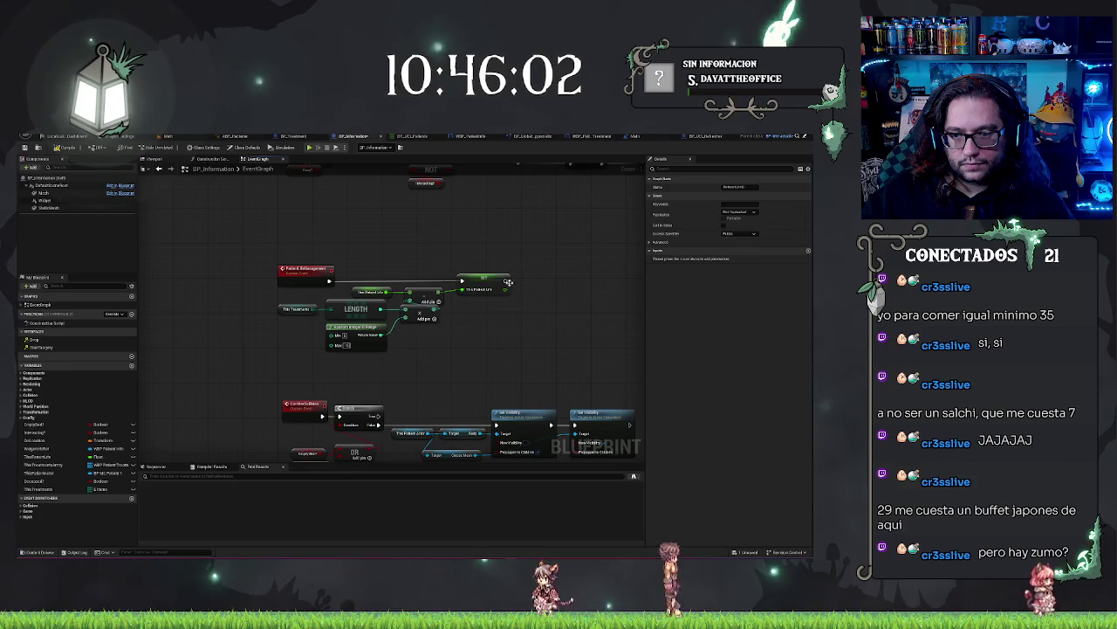
left_click_drag(507, 281, 534, 281)
type("ref")
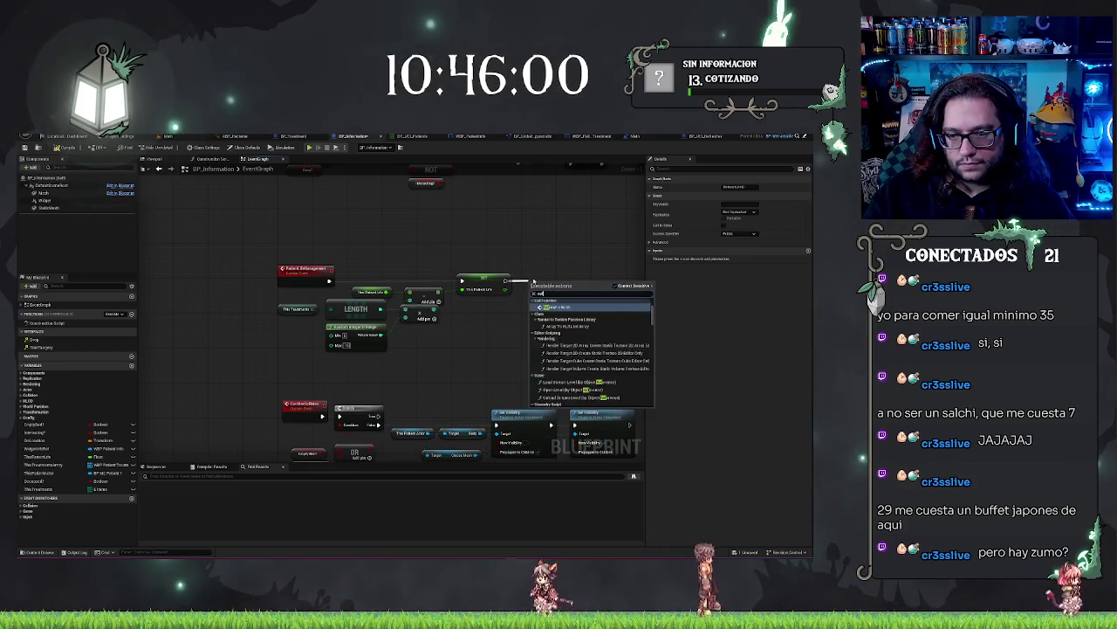
key("Escape")
scroll(353, 387, "down", 3)
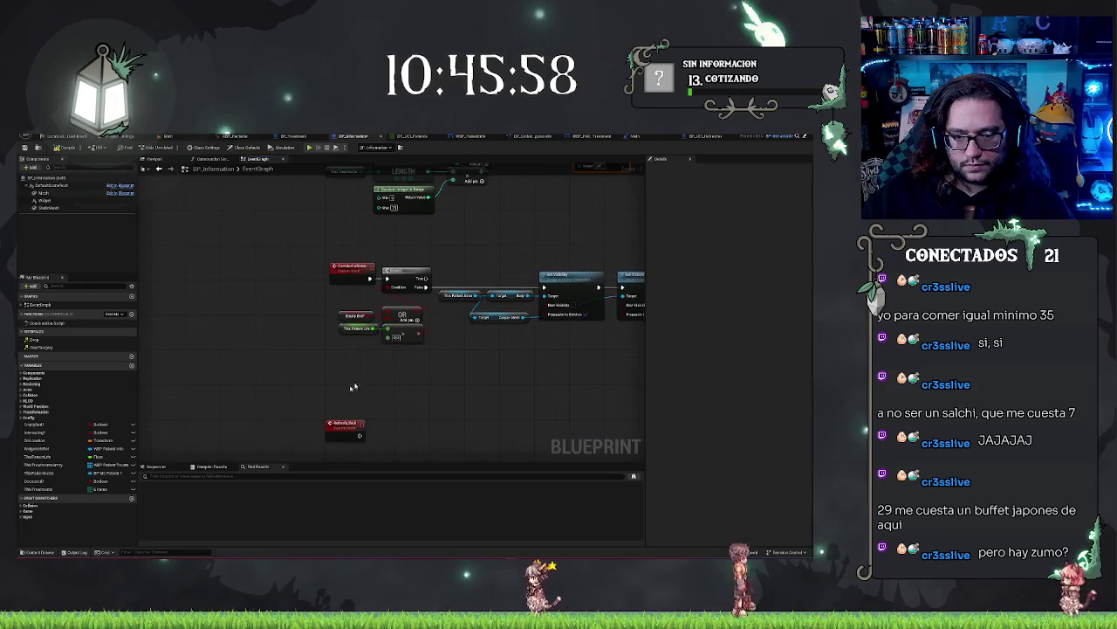
Step: Add a float input parameter to the refresh event and start renaming it
left_click(345, 425)
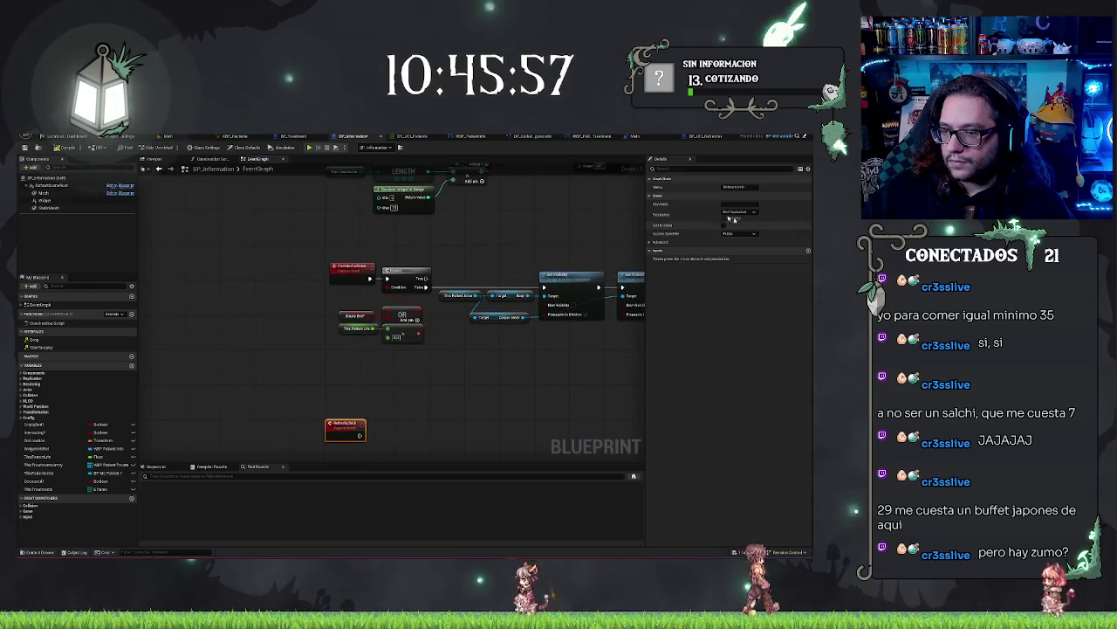
left_click(809, 252)
left_click(732, 258)
left_click(732, 305)
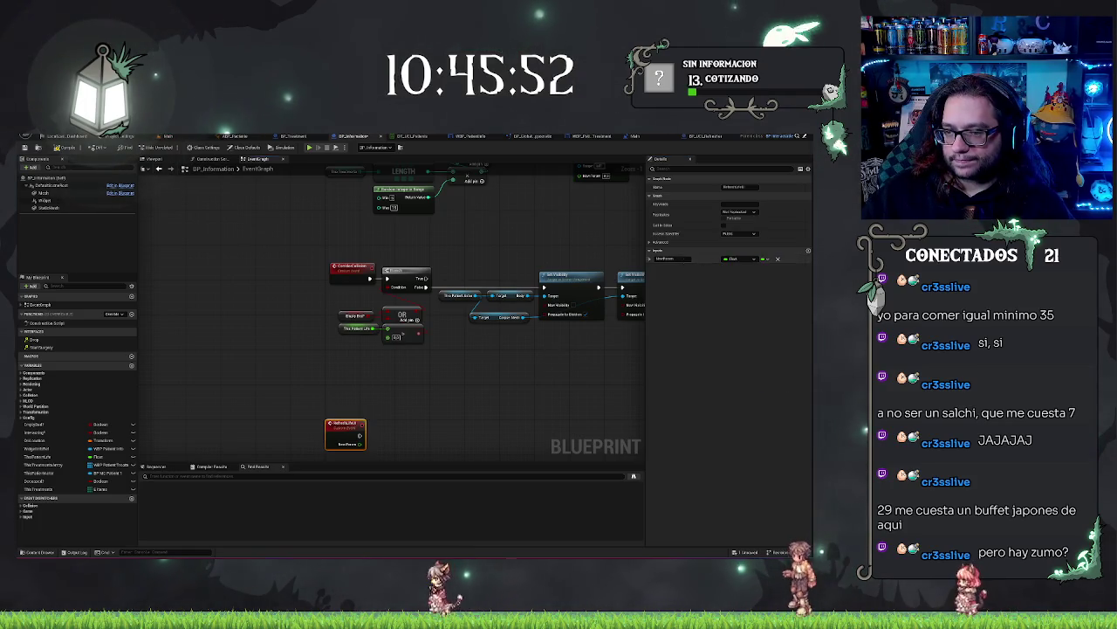
double_click(670, 258)
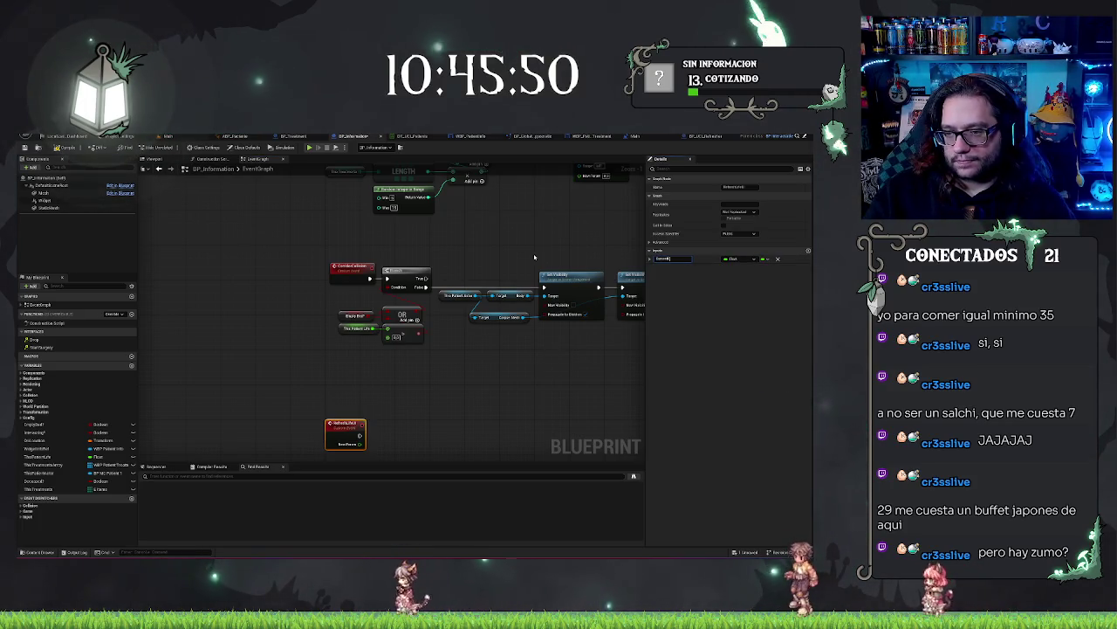
mouse_move(534, 256)
left_mouse_down()
mouse_move(297, 276)
mouse_move(385, 278)
left_mouse_up()
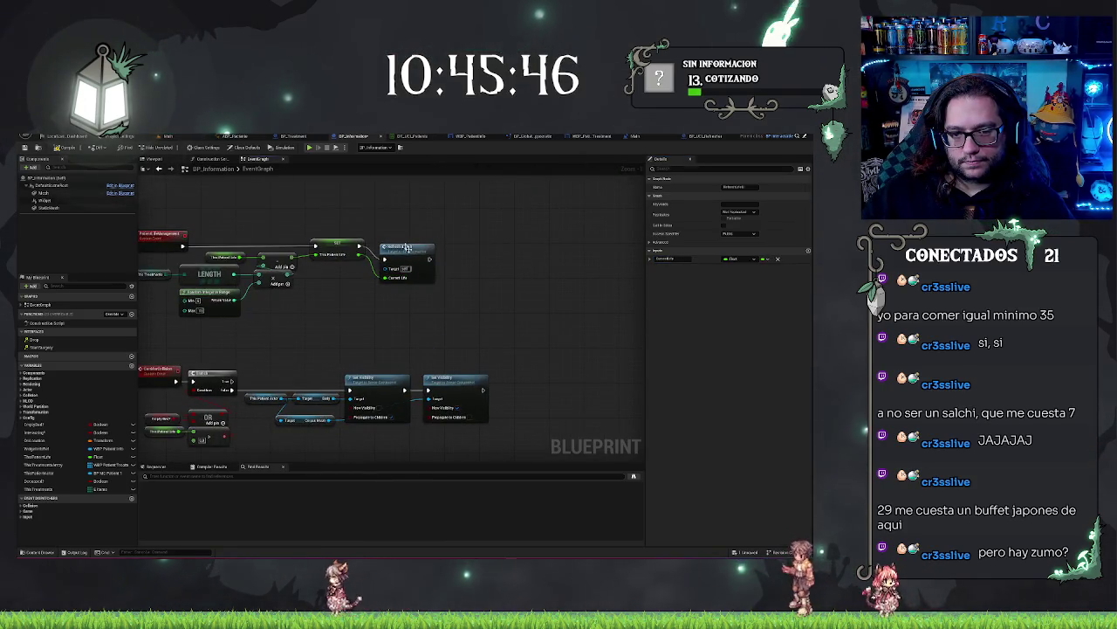
Step: Place a Widget Info Ref getter just below the refresh custom event
left_click(347, 305)
left_click_drag(347, 306, 547, 292)
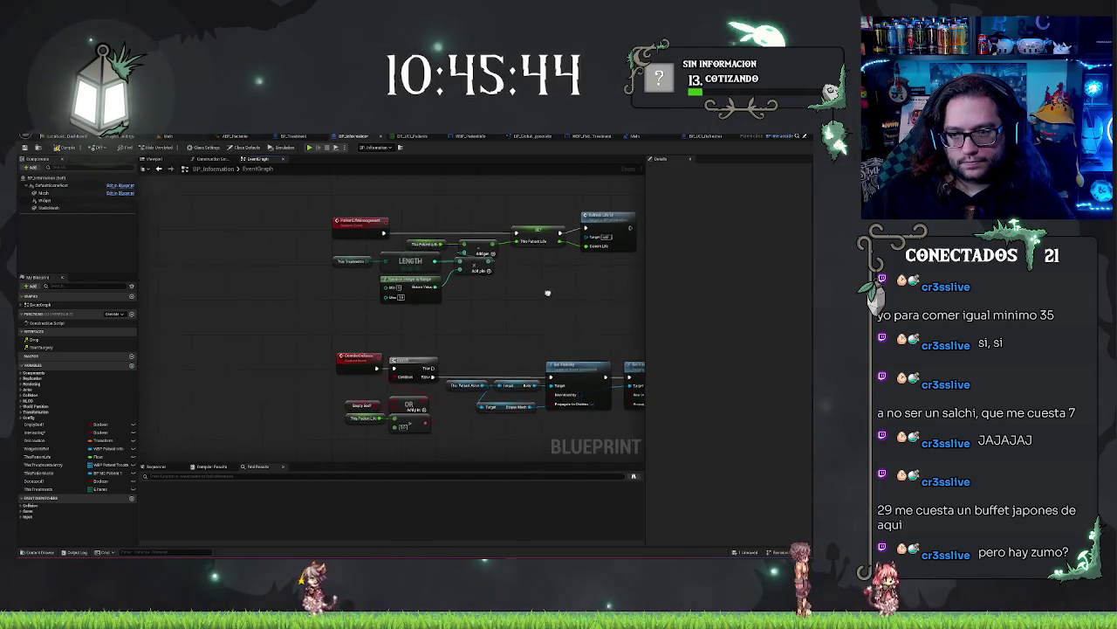
left_click_drag(558, 229, 558, 249)
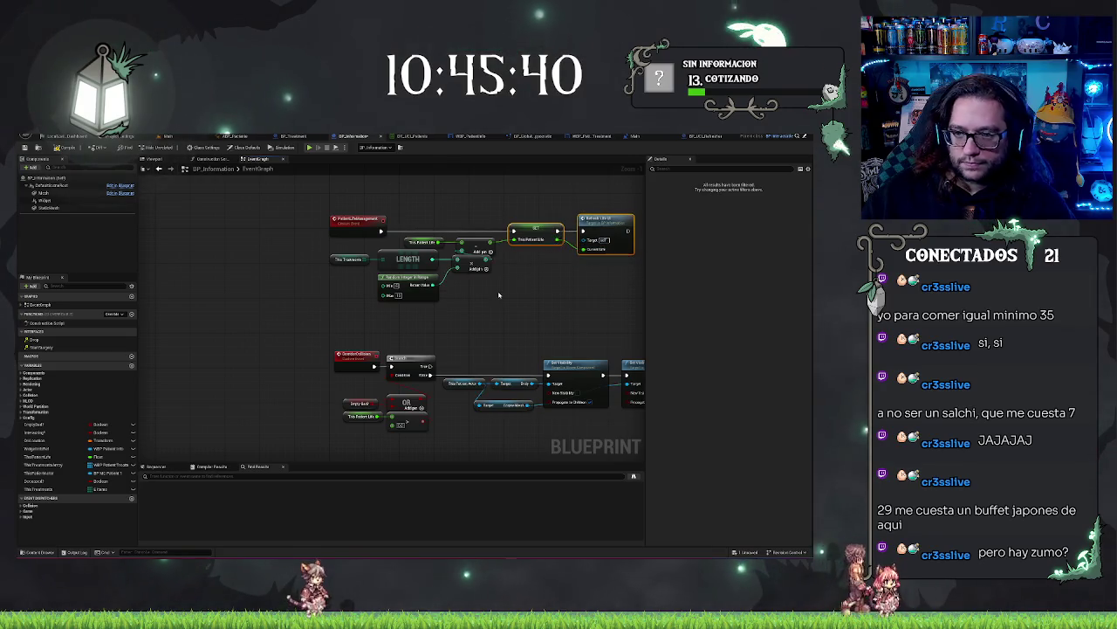
left_click(492, 346)
mouse_move(456, 405)
left_mouse_down()
mouse_move(436, 326)
mouse_move(255, 406)
left_mouse_up()
mouse_move(427, 347)
left_mouse_down()
mouse_move(394, 327)
mouse_move(456, 377)
left_mouse_up()
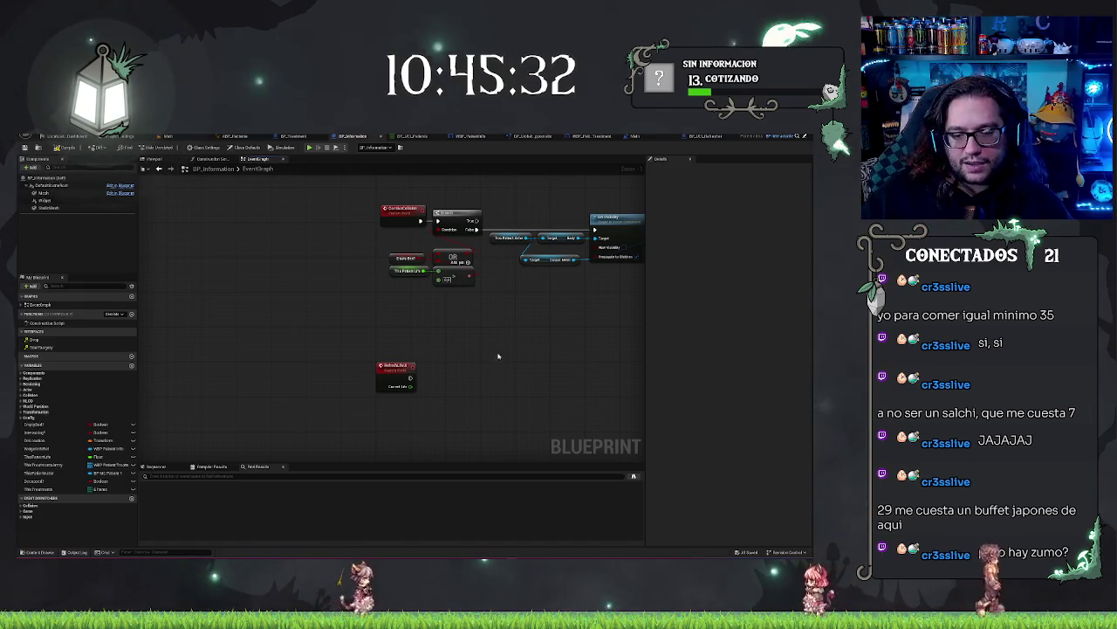
left_click_drag(446, 384, 383, 373)
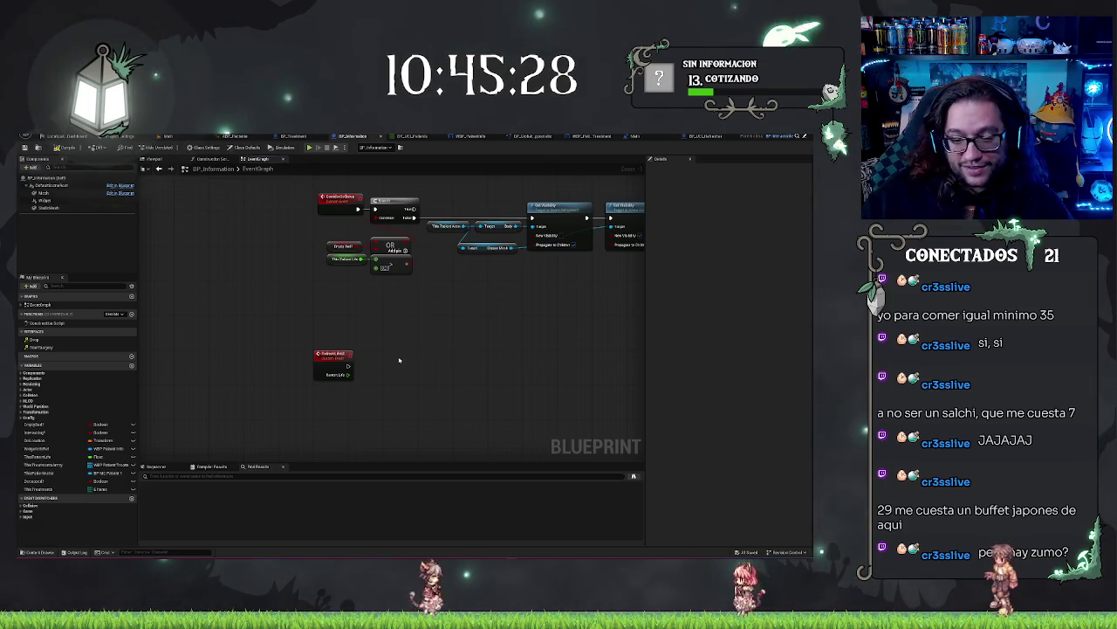
scroll(402, 358, "up", 3)
left_click_drag(408, 388, 364, 379)
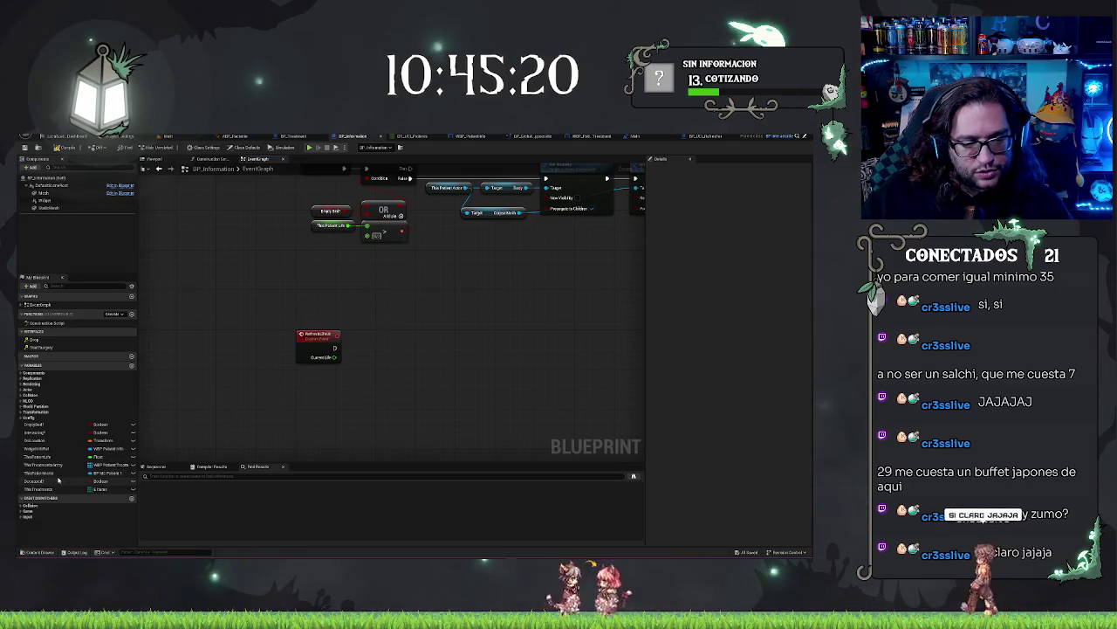
left_click_drag(37, 447, 304, 398)
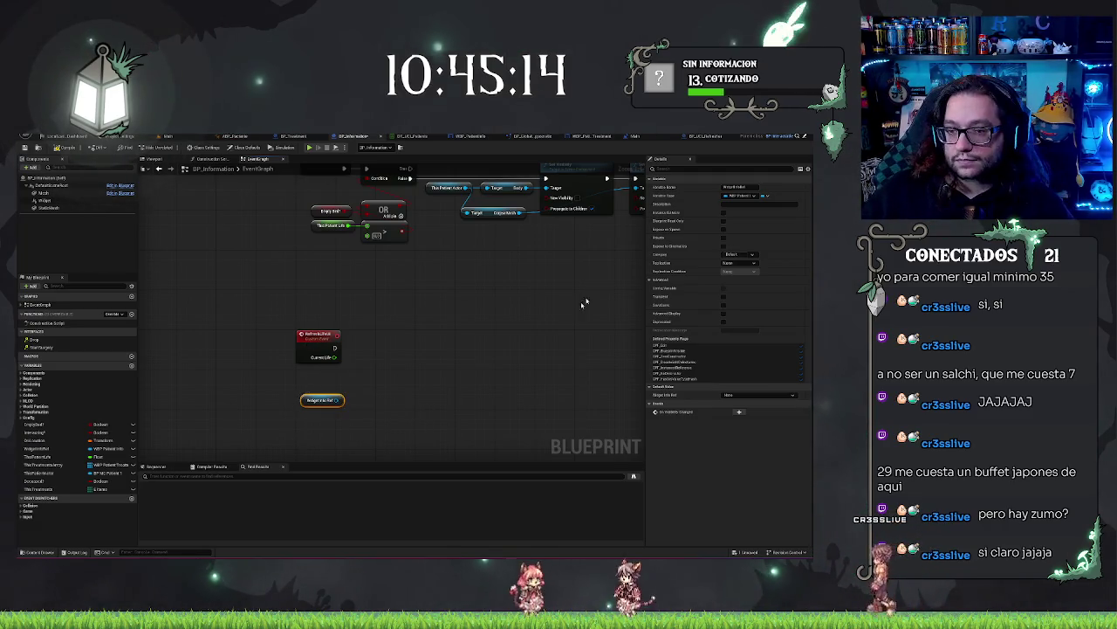
left_click_drag(306, 401, 306, 375)
left_click_drag(384, 323, 277, 546)
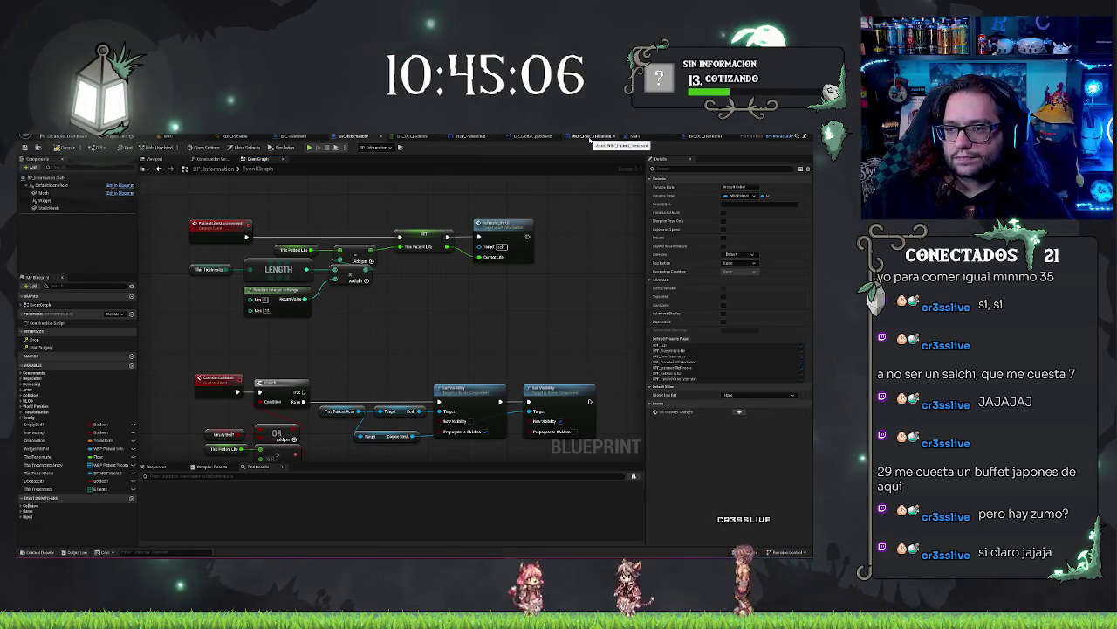
Step: Inspect WBP_PatientInfo's Name, Description and Treatments Needed layout, then go back to the Main level
left_click(591, 137)
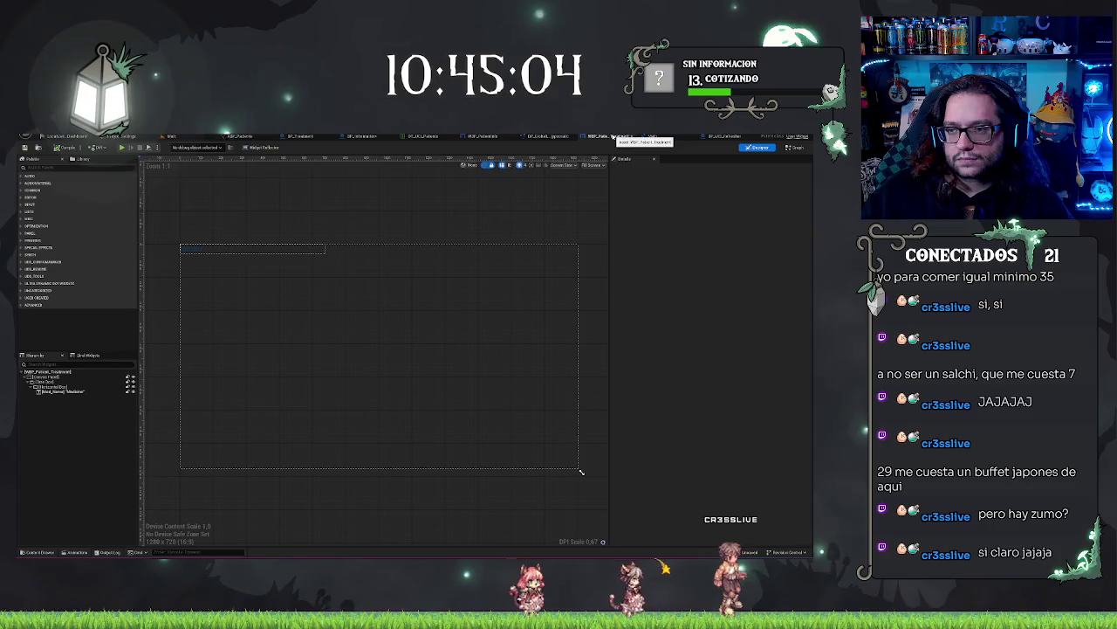
left_click(547, 144)
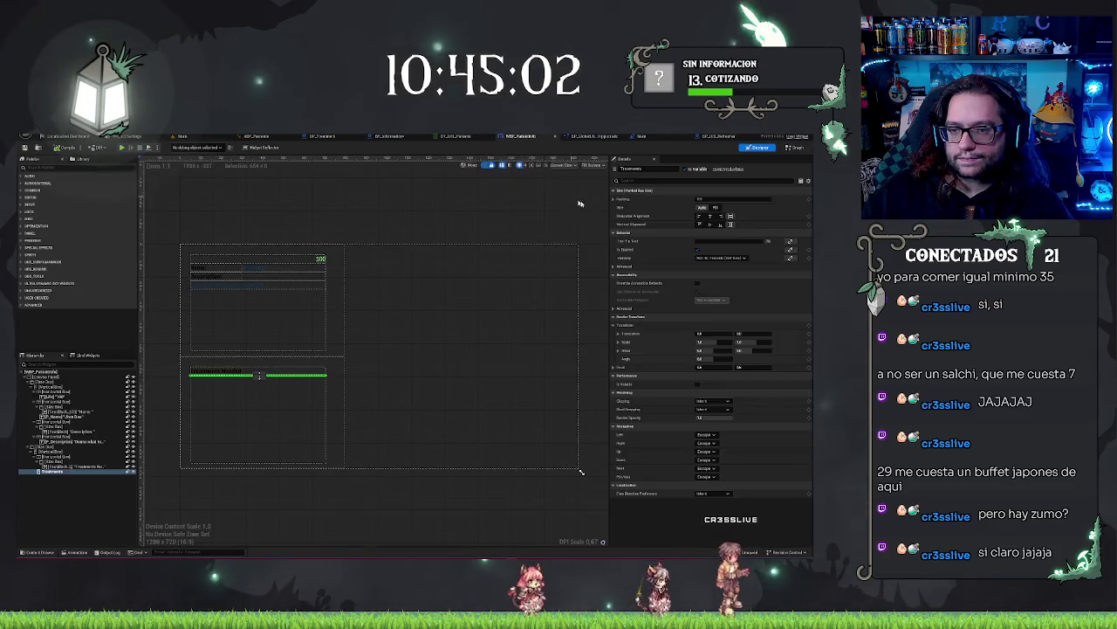
scroll(425, 254, "up", 2)
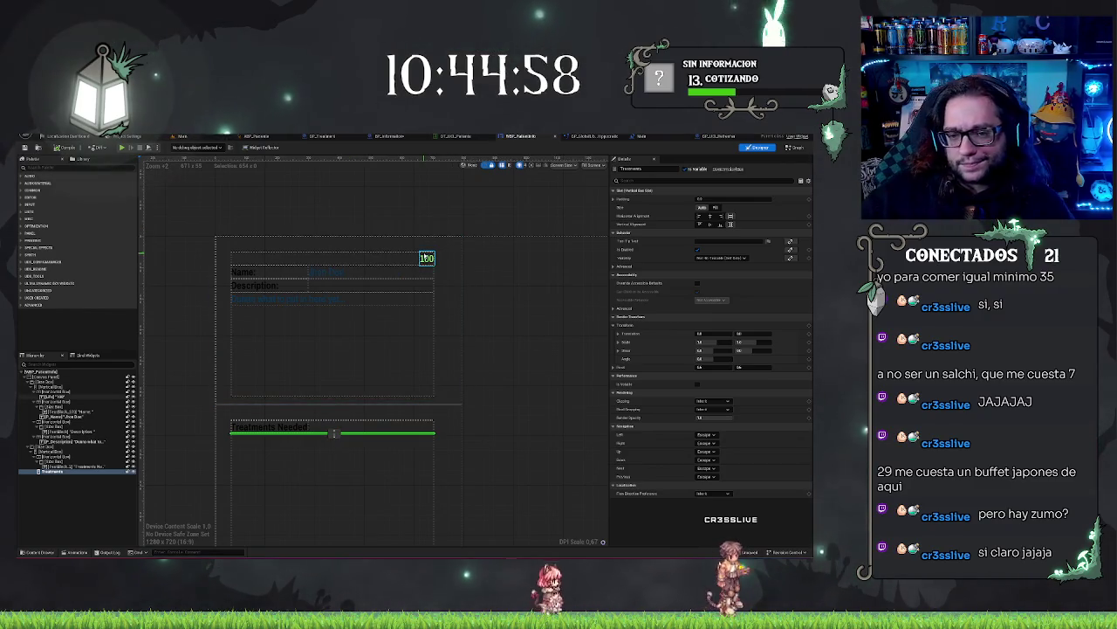
left_click(427, 205)
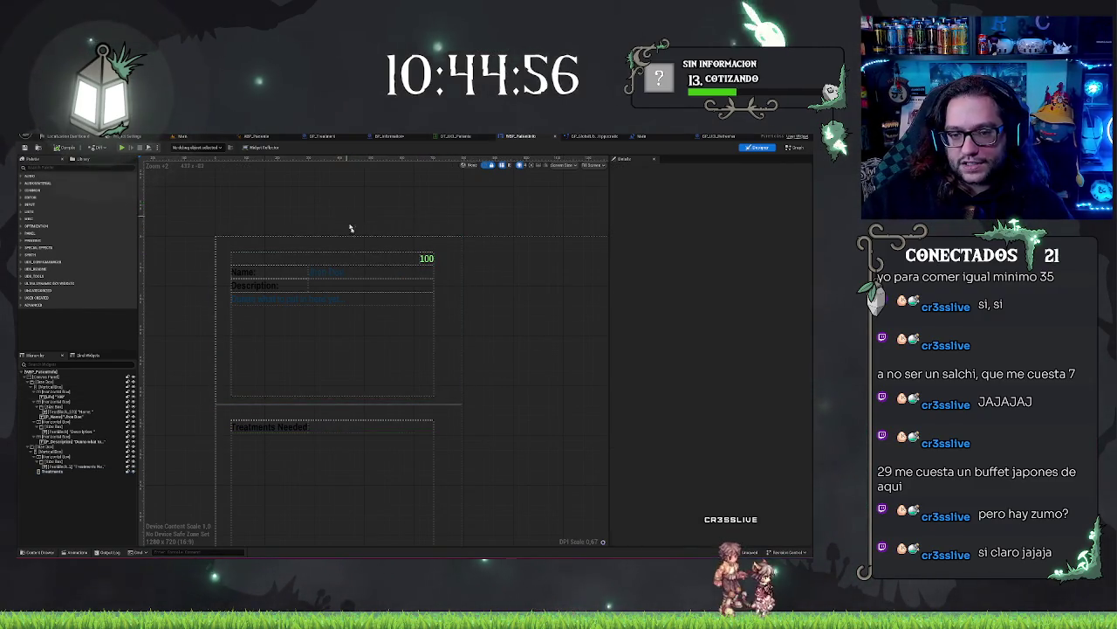
scroll(350, 228, "up", 2)
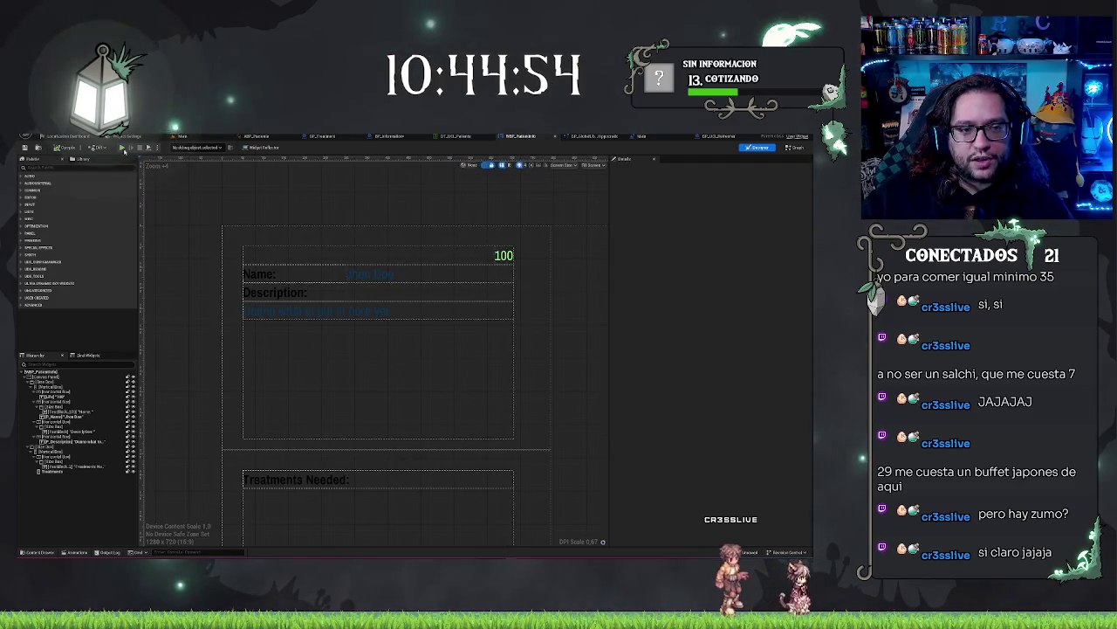
left_click(180, 137)
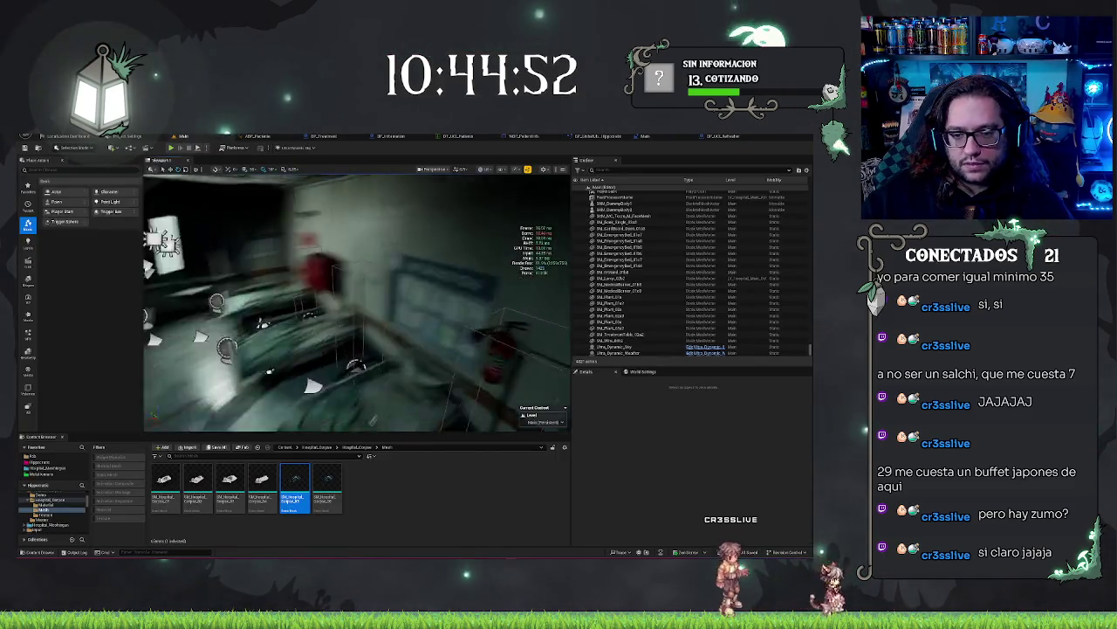
Step: Play-test with Alt+P, raise and lower the clipboard with E, stop, then open WBP_PatientInfo
right_click(294, 370)
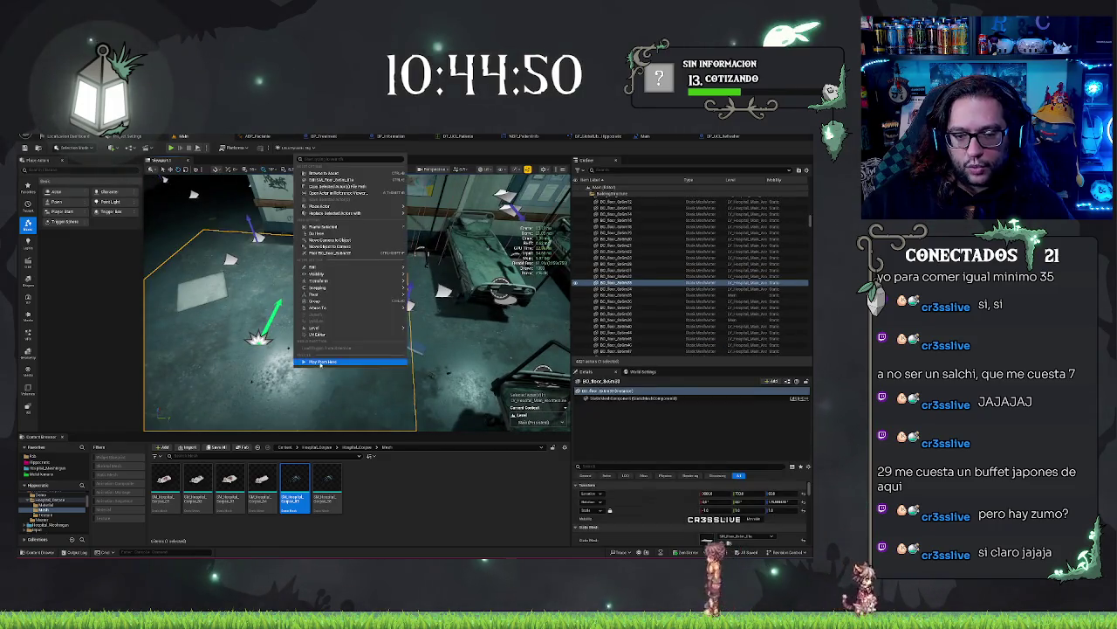
left_click(322, 362)
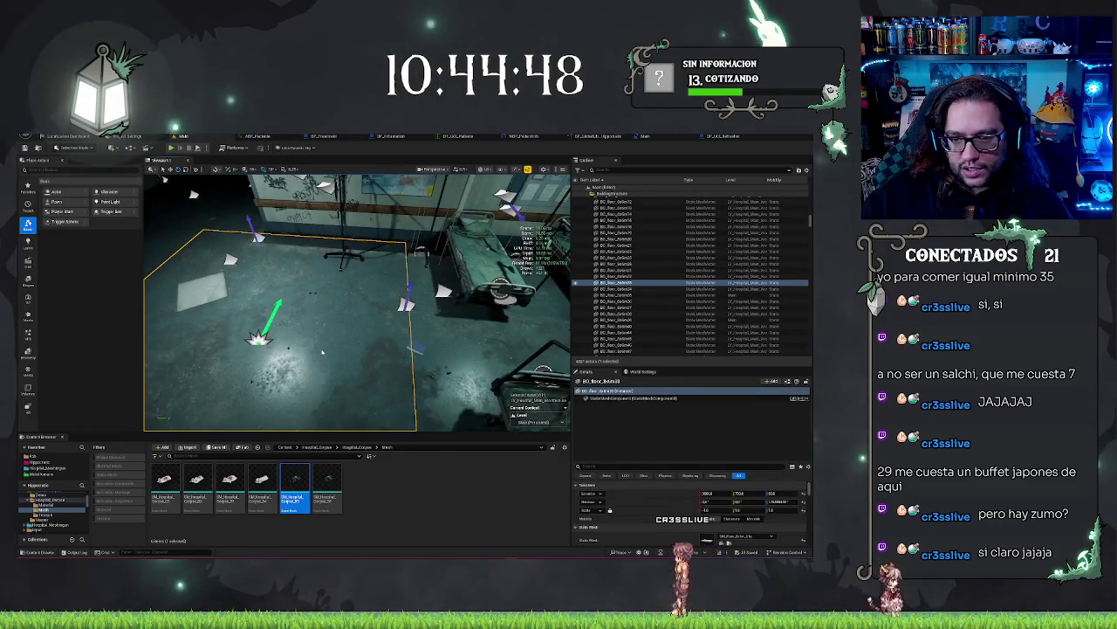
key("alt+p")
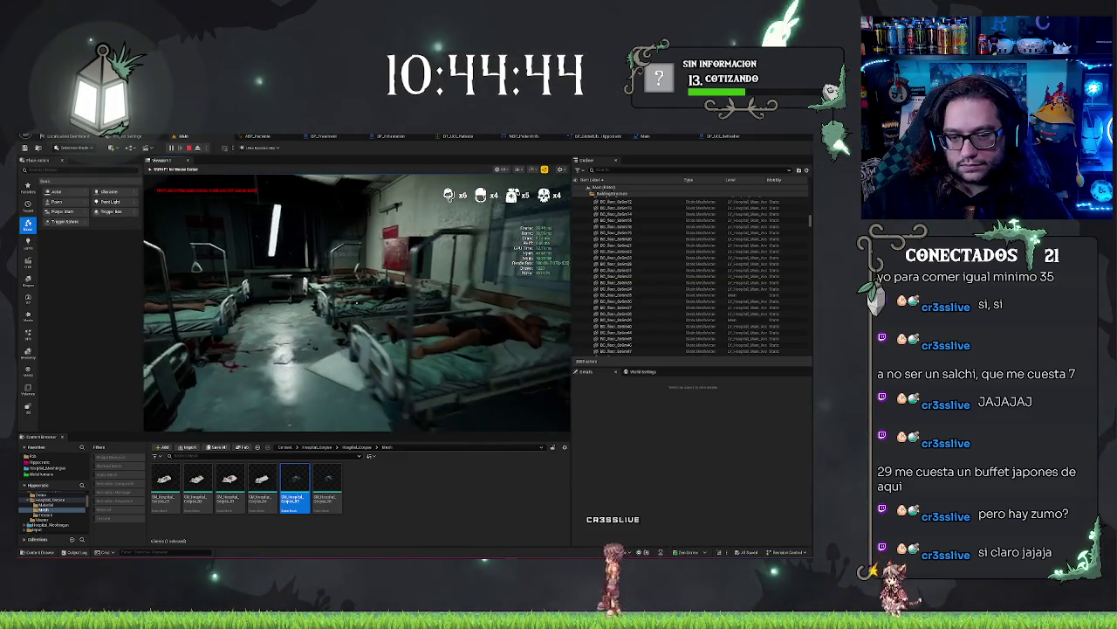
key("e")
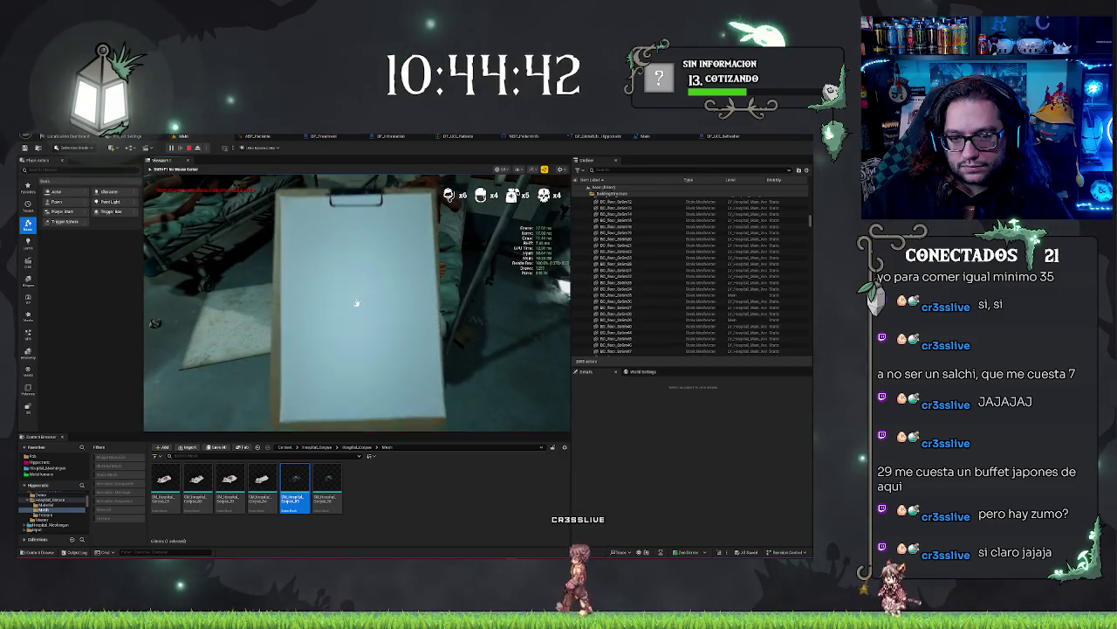
key("e")
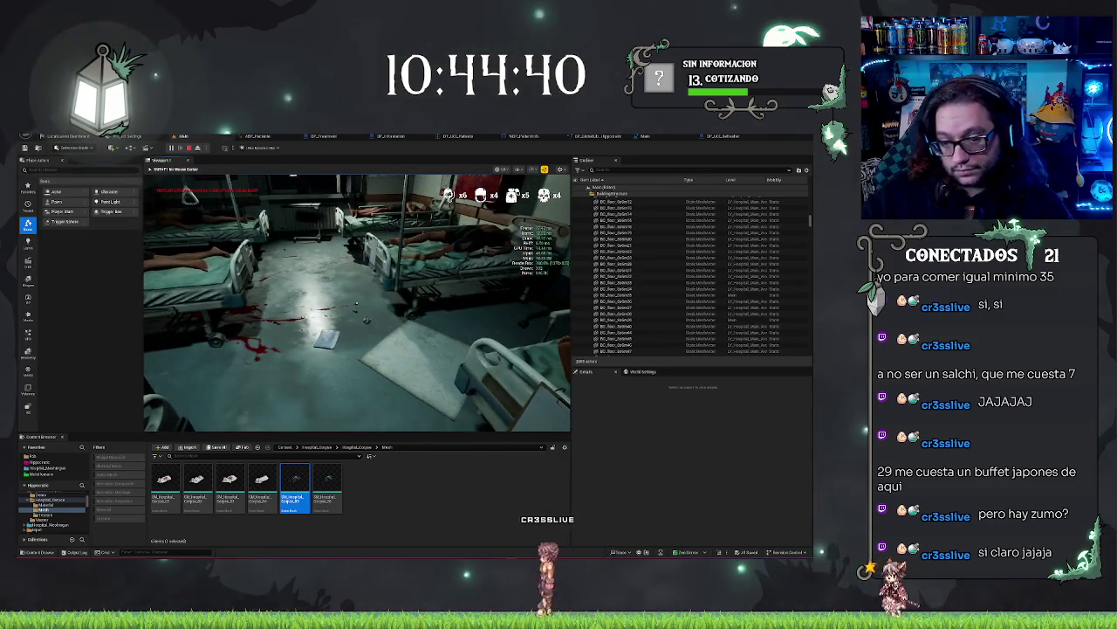
key("Escape")
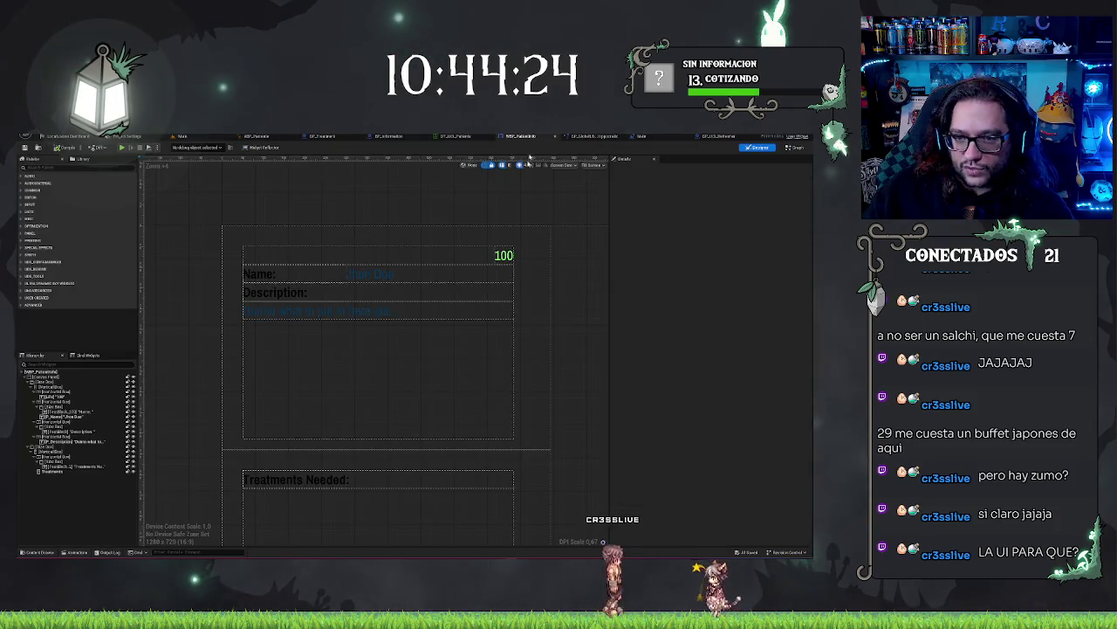
left_click(522, 136)
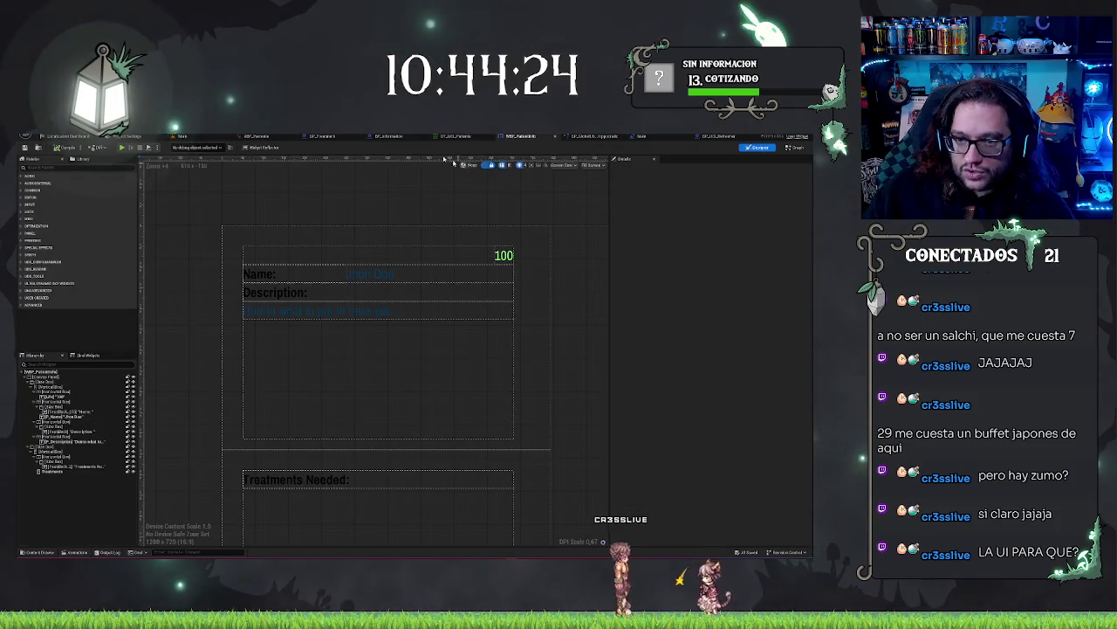
Step: Switch via BP_Treatment to the BP_Information event graph and pan across its widget and patient-actor node chains
left_click(322, 137)
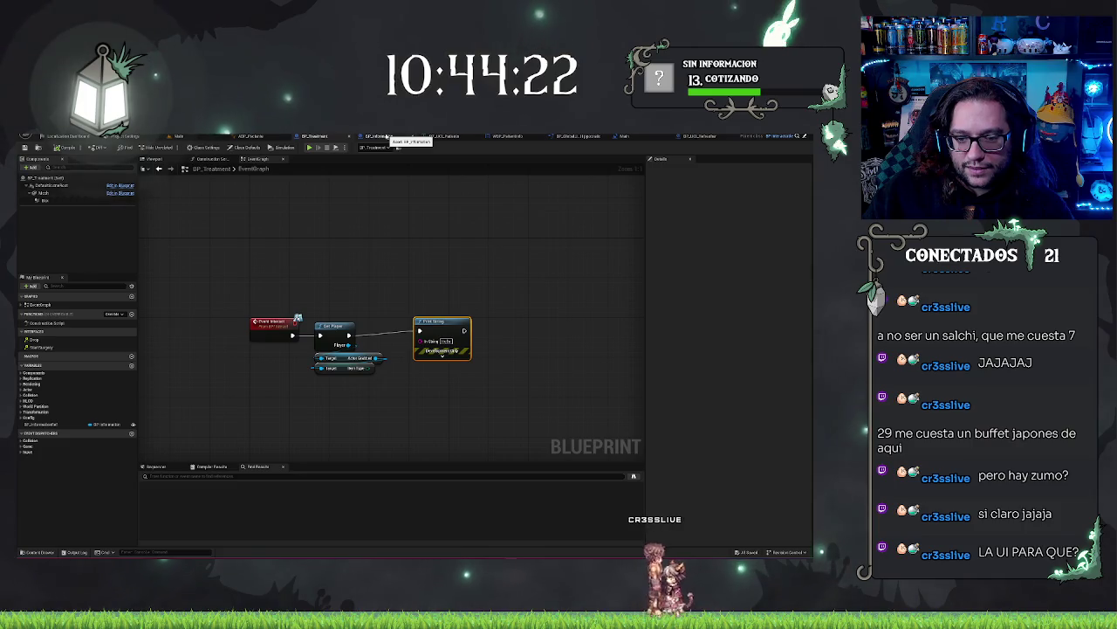
left_click(388, 137)
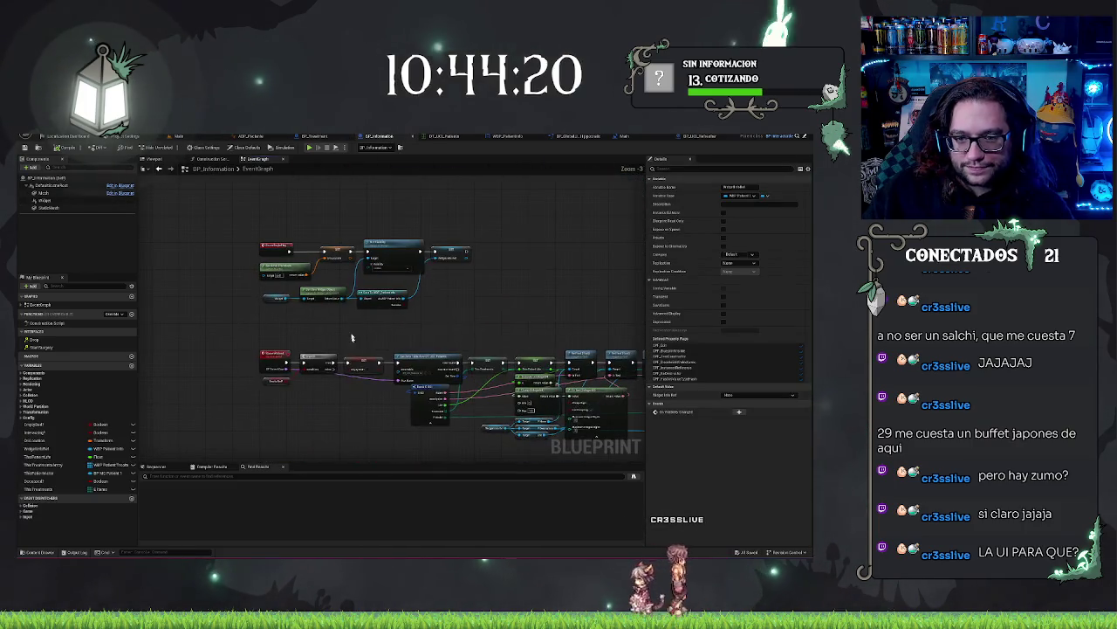
scroll(434, 301, "up", 2)
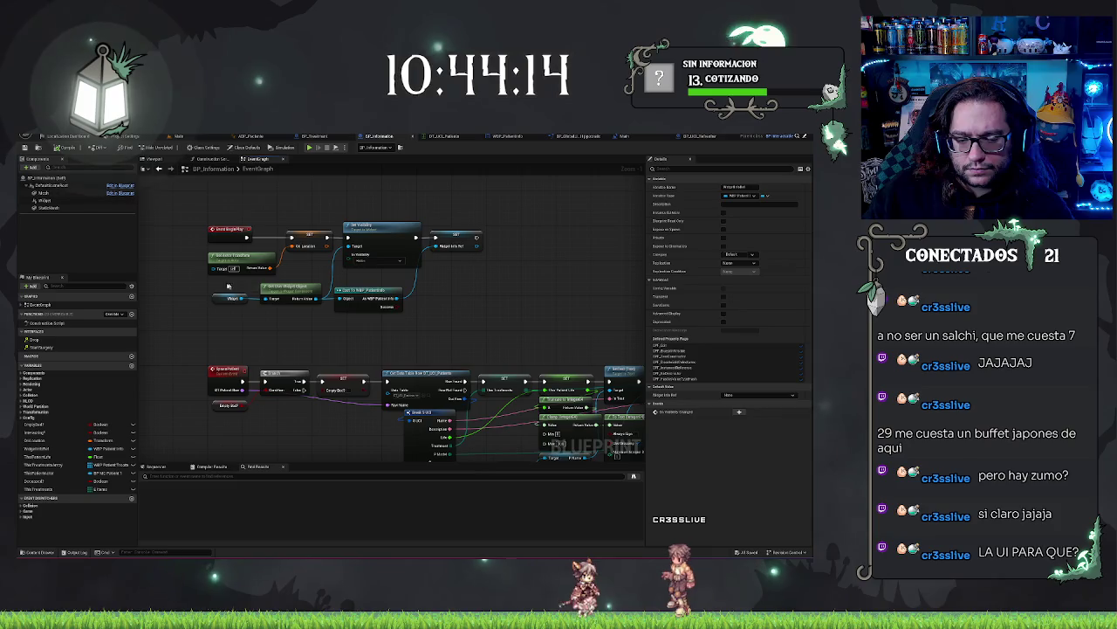
left_click_drag(213, 281, 312, 300)
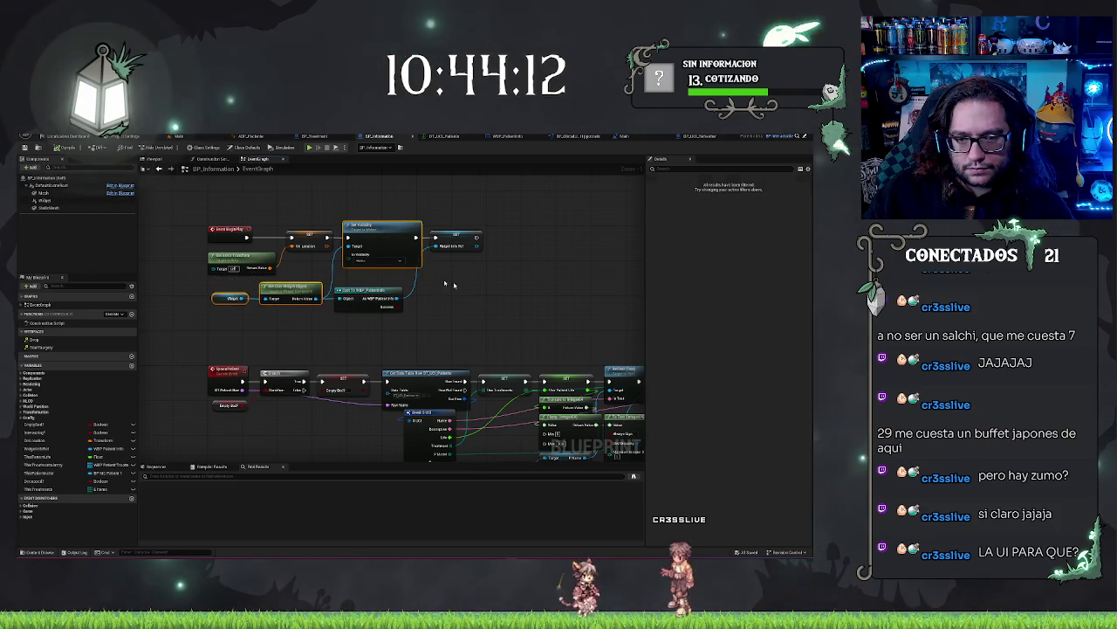
scroll(453, 284, "down", 2)
scroll(512, 262, "up", 2)
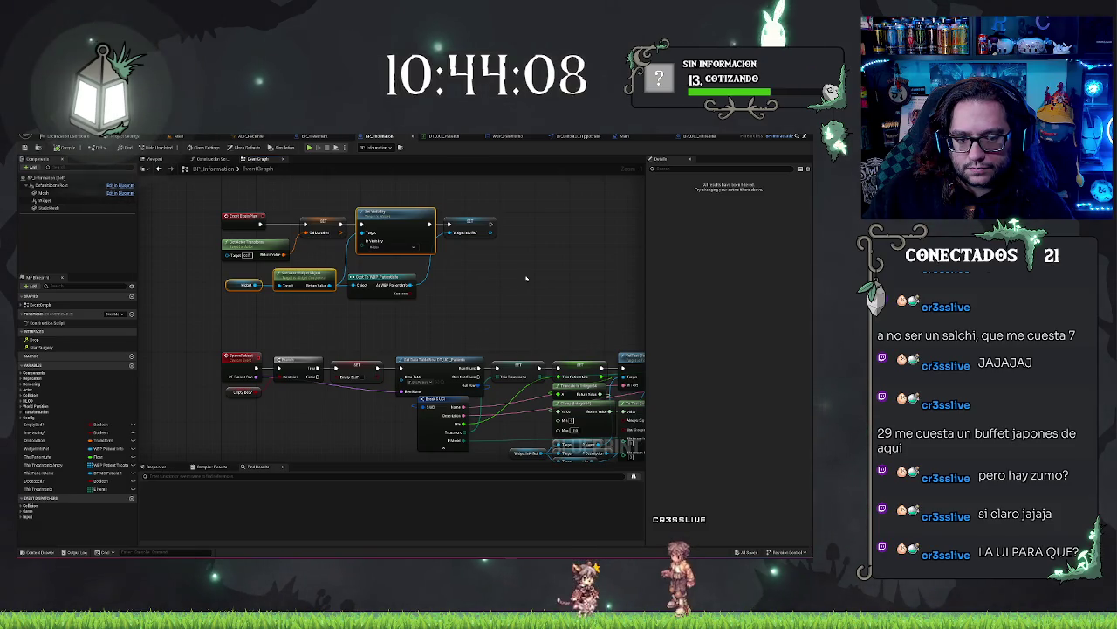
left_click_drag(525, 277, 468, 246)
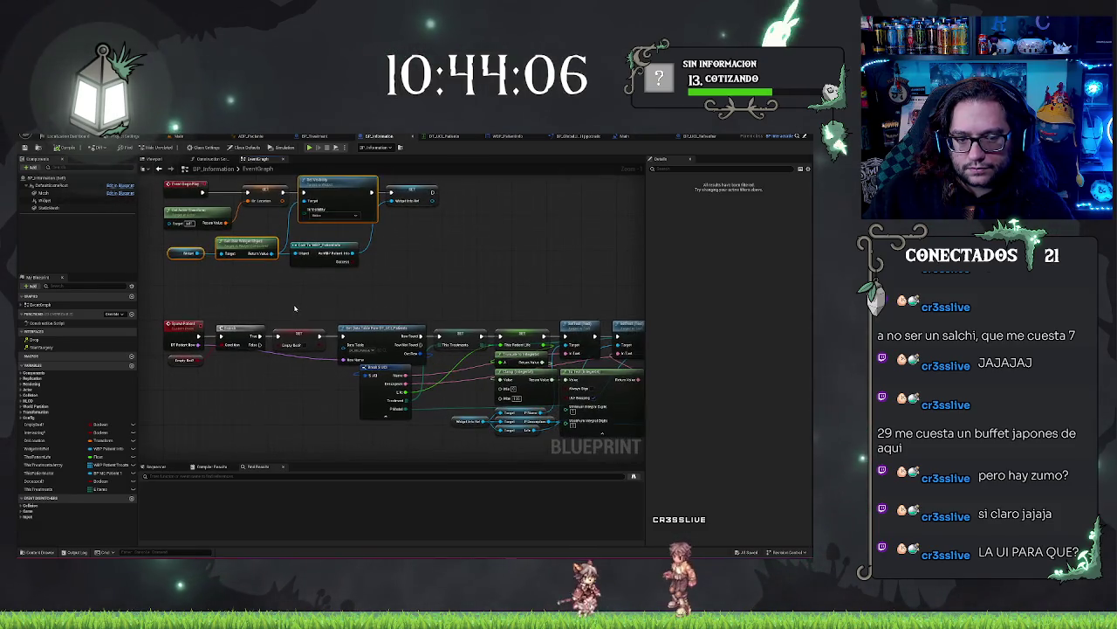
left_click_drag(294, 308, 250, 238)
left_click_drag(326, 369, 344, 294)
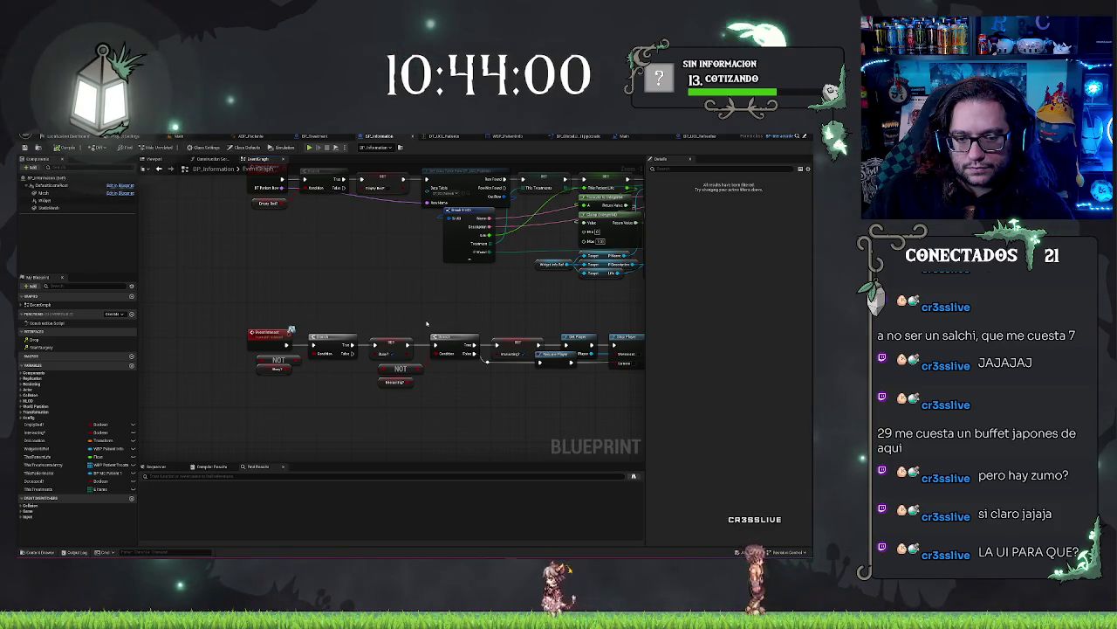
mouse_move(427, 324)
left_mouse_down()
mouse_move(439, 366)
mouse_move(158, 414)
left_mouse_up()
mouse_move(461, 397)
left_mouse_down()
mouse_move(494, 366)
mouse_move(579, 375)
mouse_move(399, 379)
left_mouse_up()
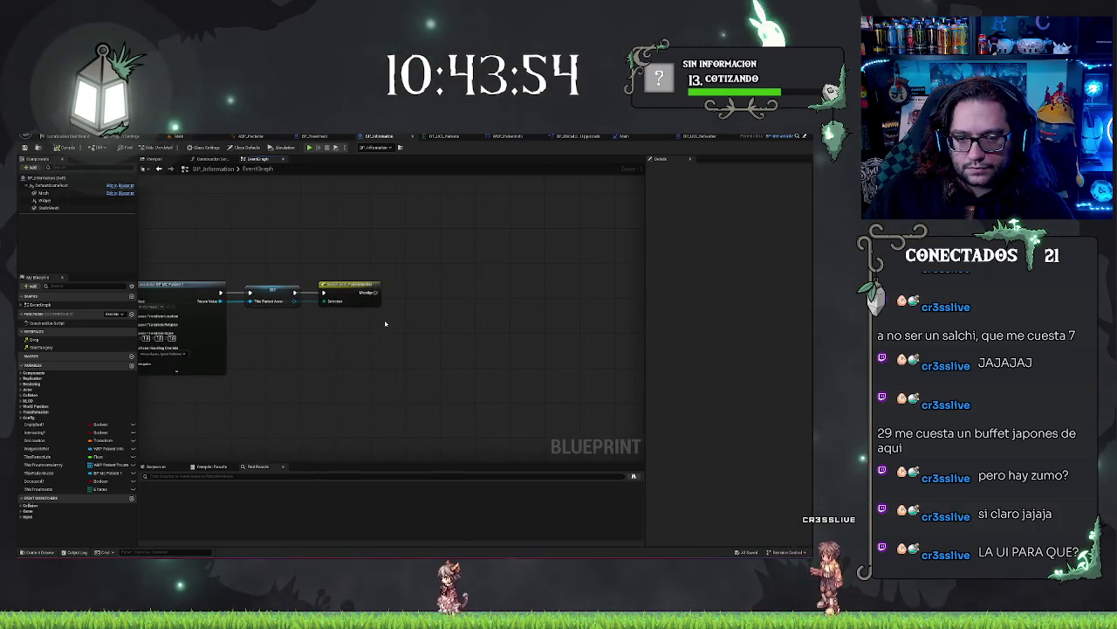
Step: Paste Set Visibility and Get User Widget Object nodes and wire them in before the Select node
left_click_drag(349, 289, 479, 289)
key("ctrl+v")
mouse_move(393, 315)
left_mouse_down()
mouse_move(369, 280)
mouse_move(386, 281)
left_mouse_up()
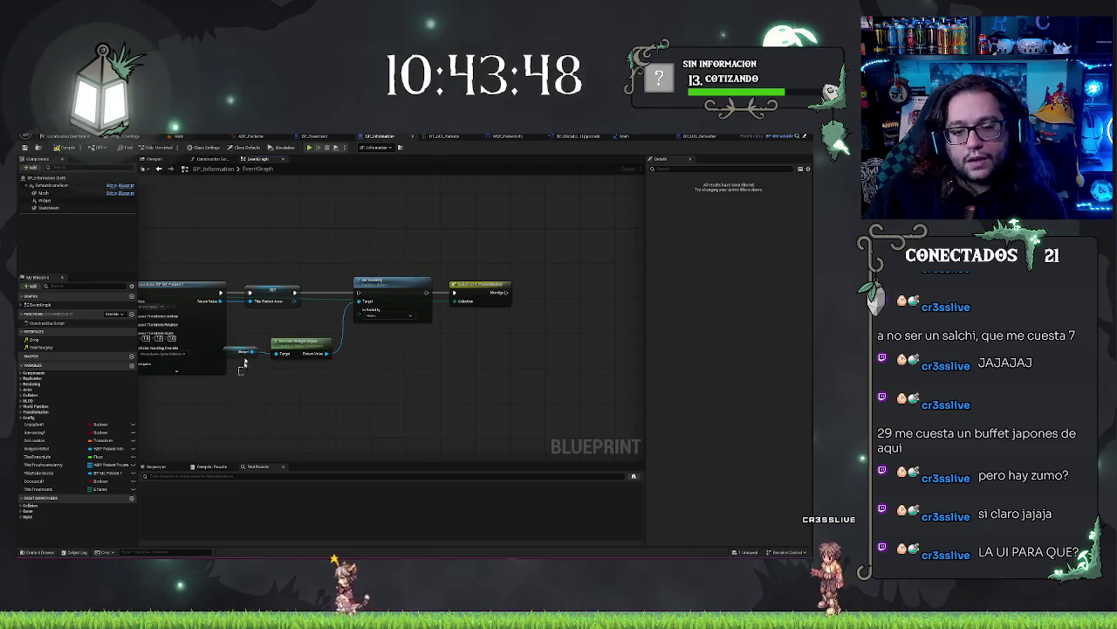
left_click_drag(325, 354, 355, 355)
left_click(256, 350)
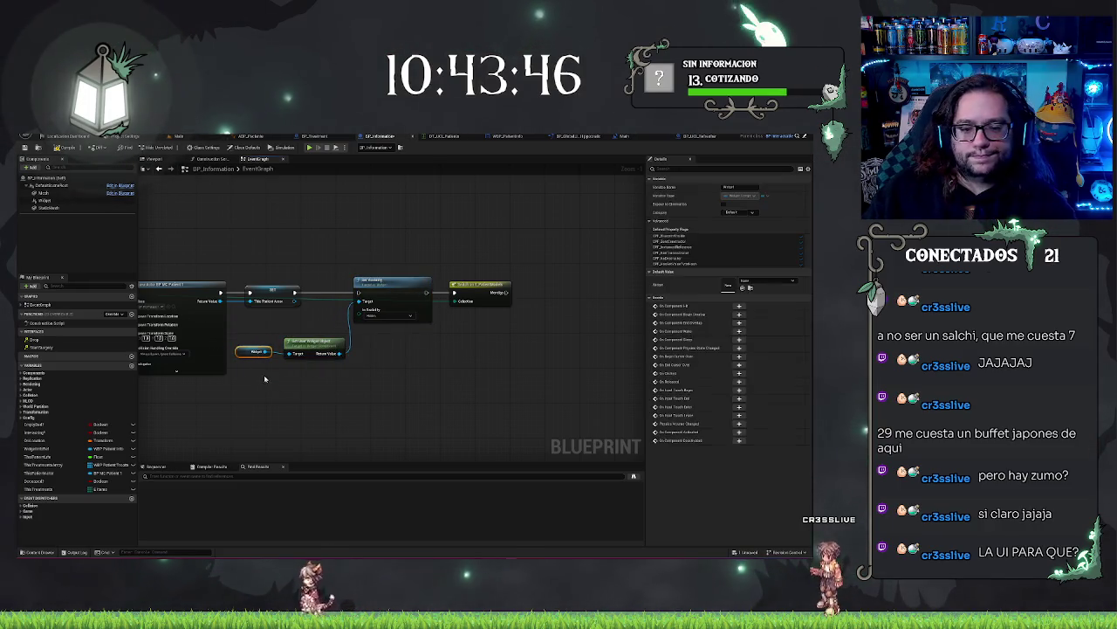
left_click(312, 344)
mouse_move(303, 348)
left_mouse_down()
mouse_move(294, 314)
mouse_move(349, 296)
left_mouse_up()
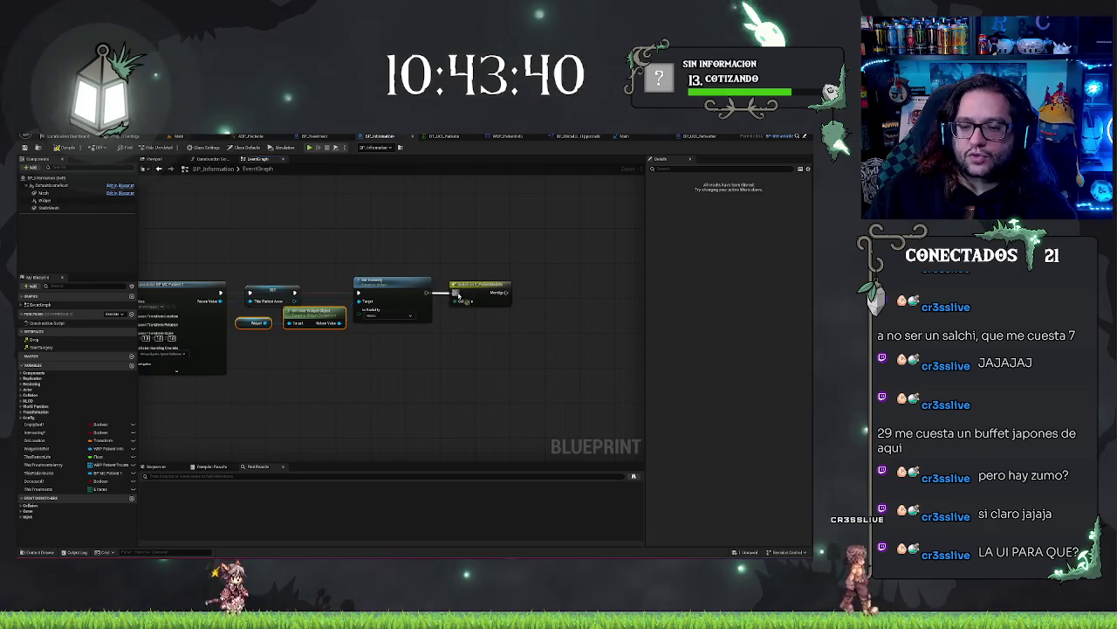
left_click_drag(457, 294, 457, 295)
left_click(463, 249)
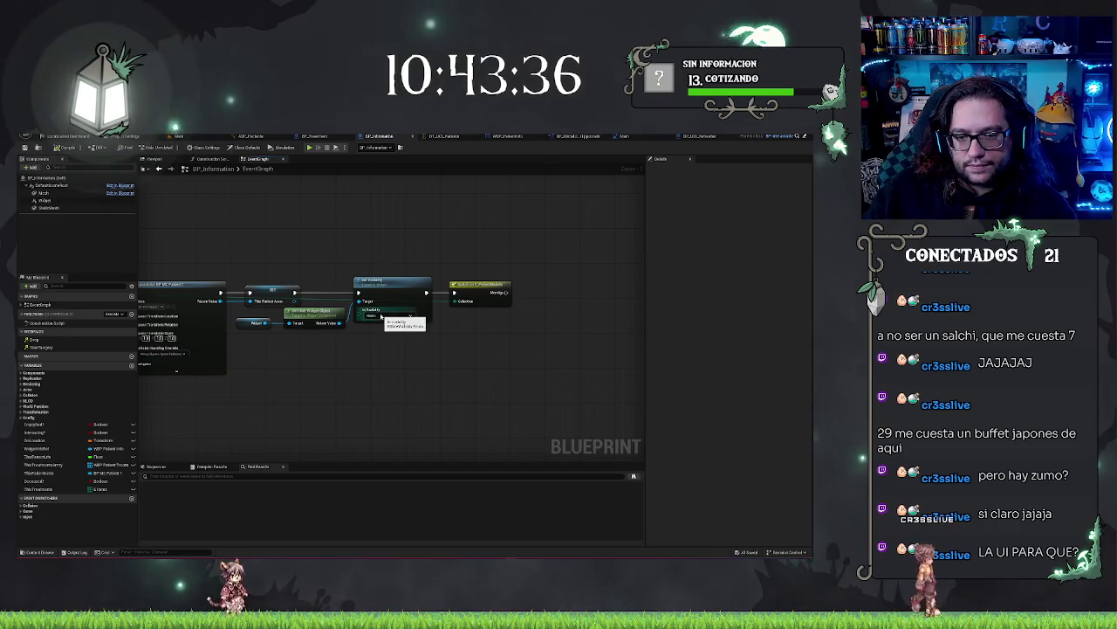
Step: Set In Visibility to Not Hit-Testable, save the blueprint with Ctrl+S, and launch a play test
left_click(382, 315)
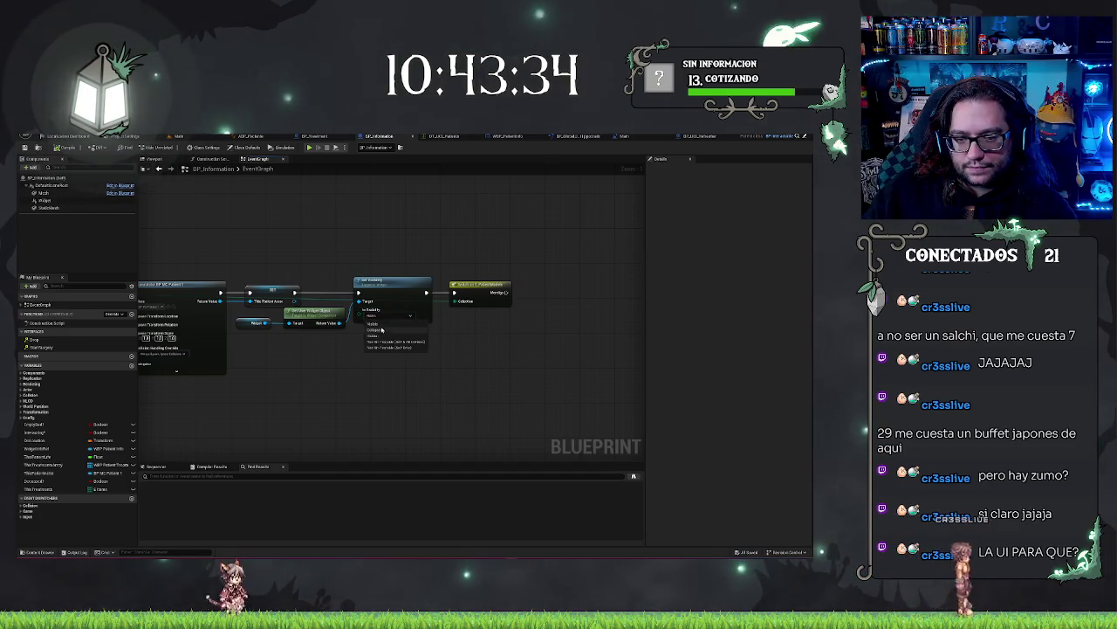
left_click(383, 324)
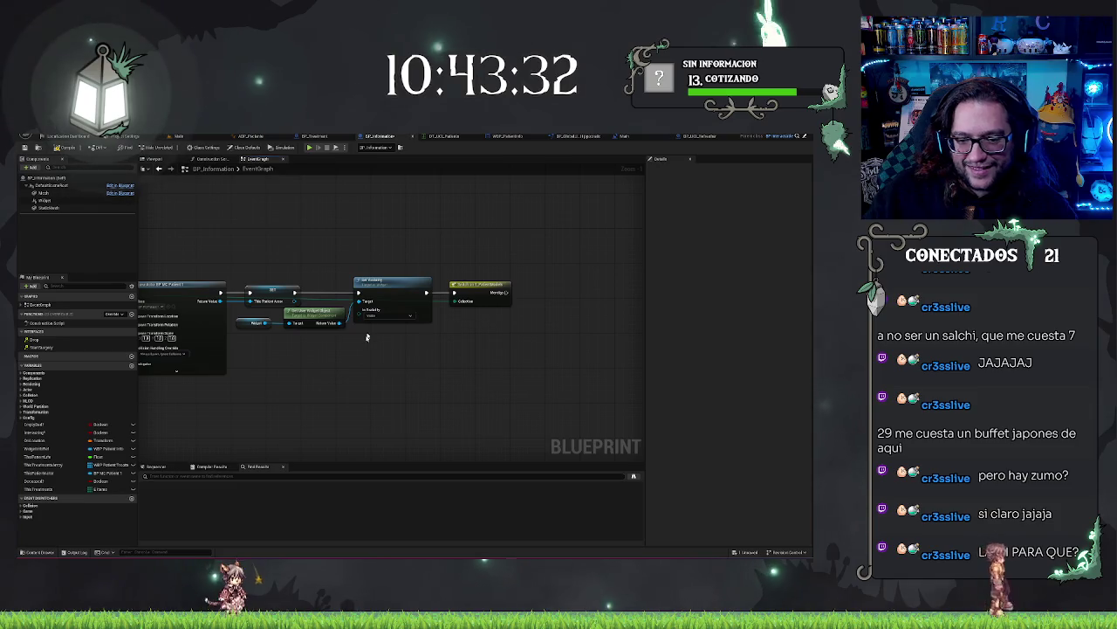
left_click(384, 315)
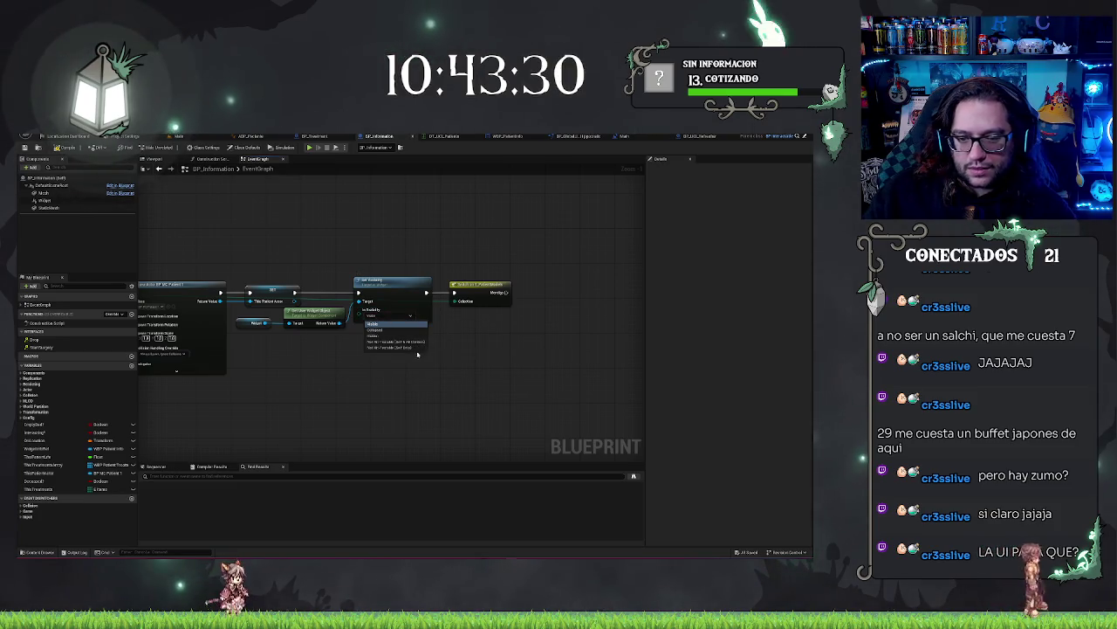
left_click(402, 348)
key("ctrl+s")
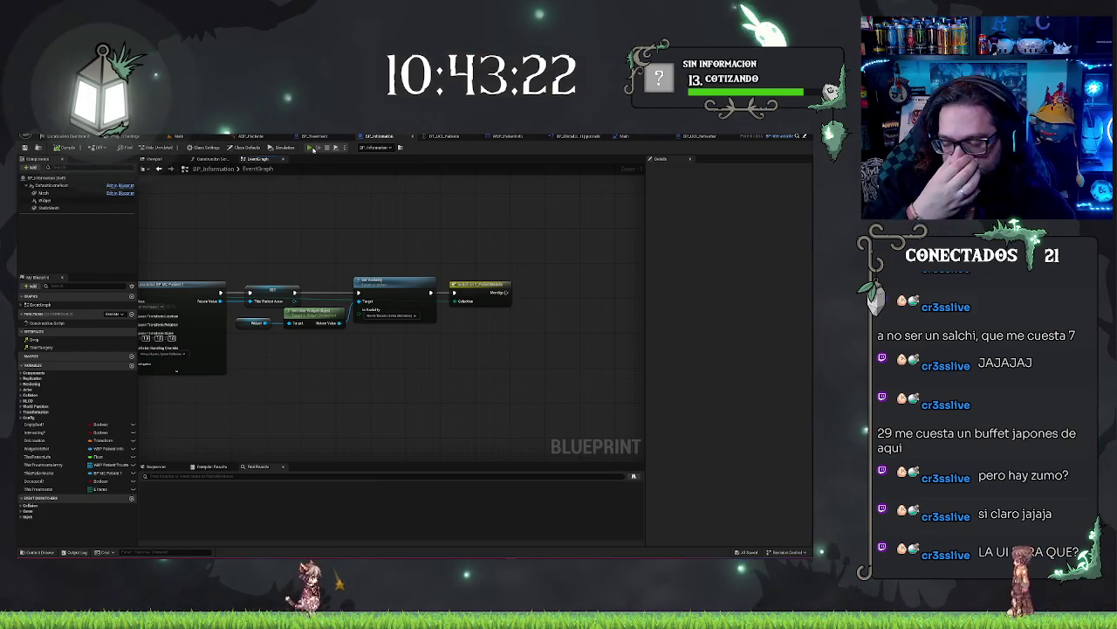
left_click(310, 147)
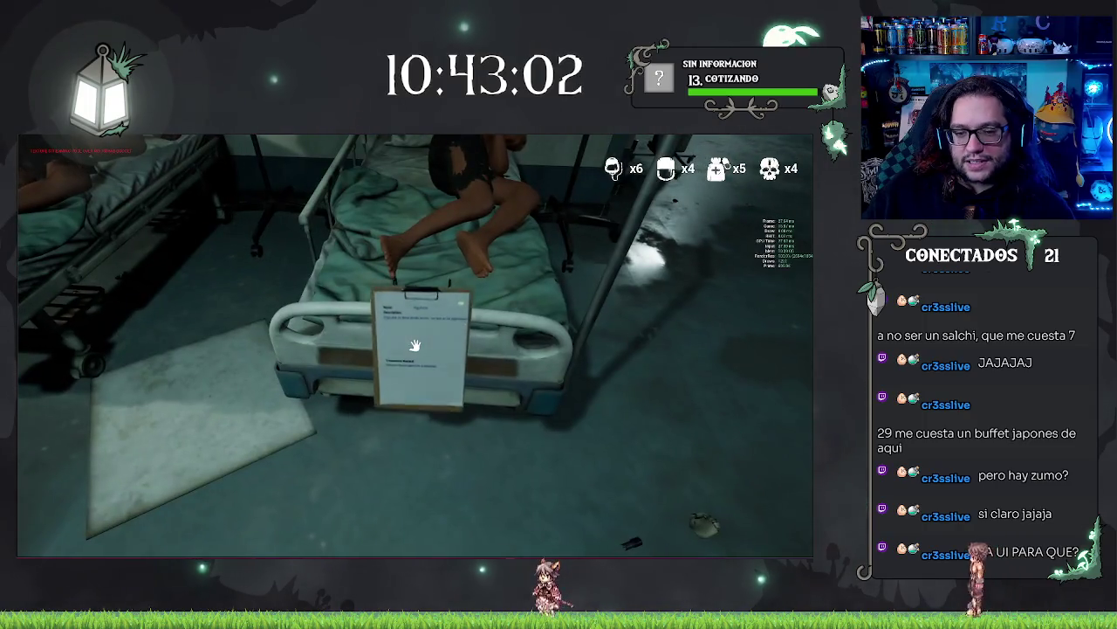
Step: Open and close Rigoberto's bed clipboard several times to read it, then stop the play test with Esc
left_click(415, 346)
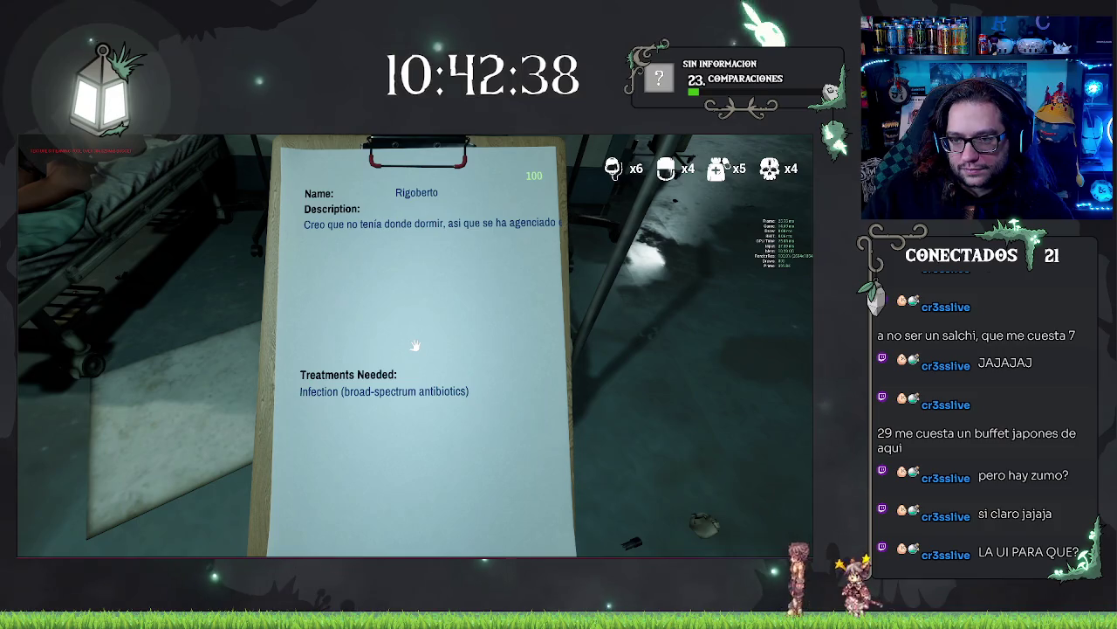
left_click(416, 346)
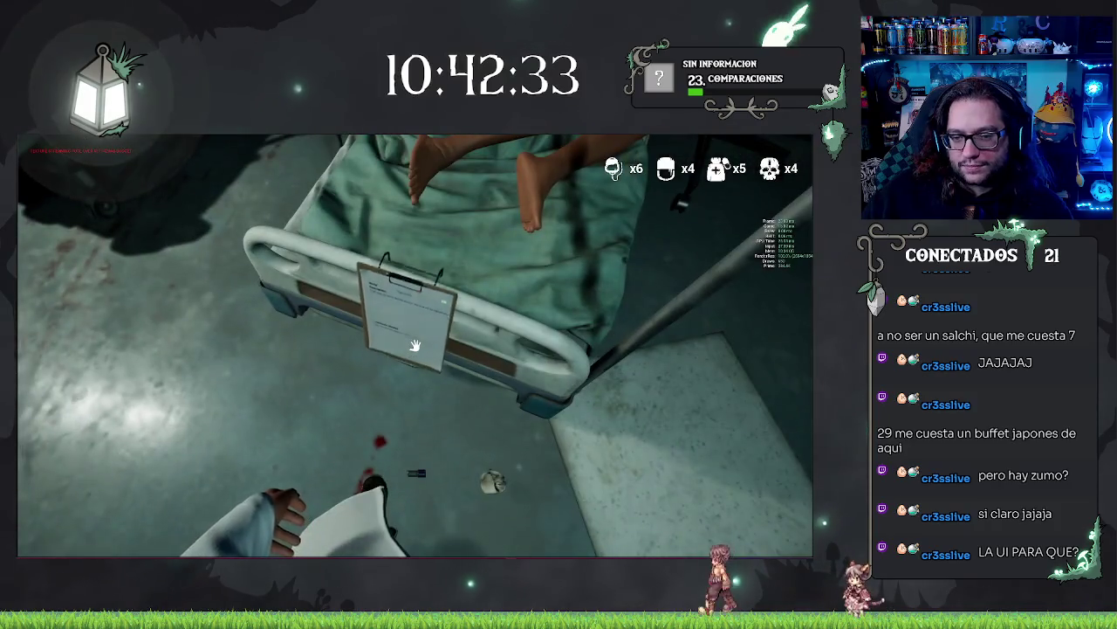
left_click(416, 346)
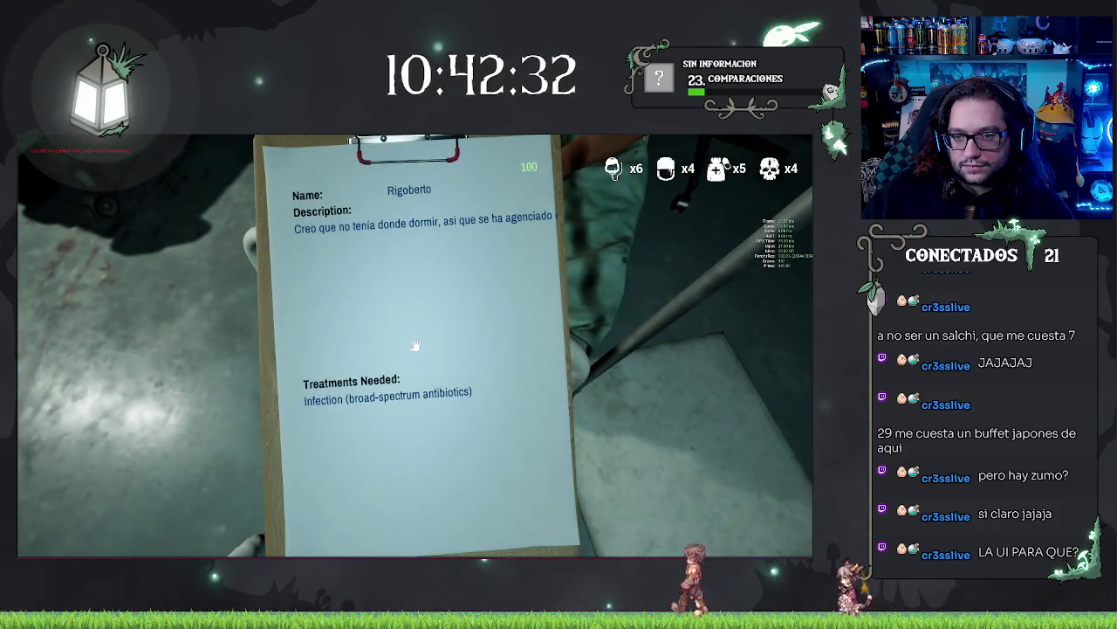
left_click(415, 346)
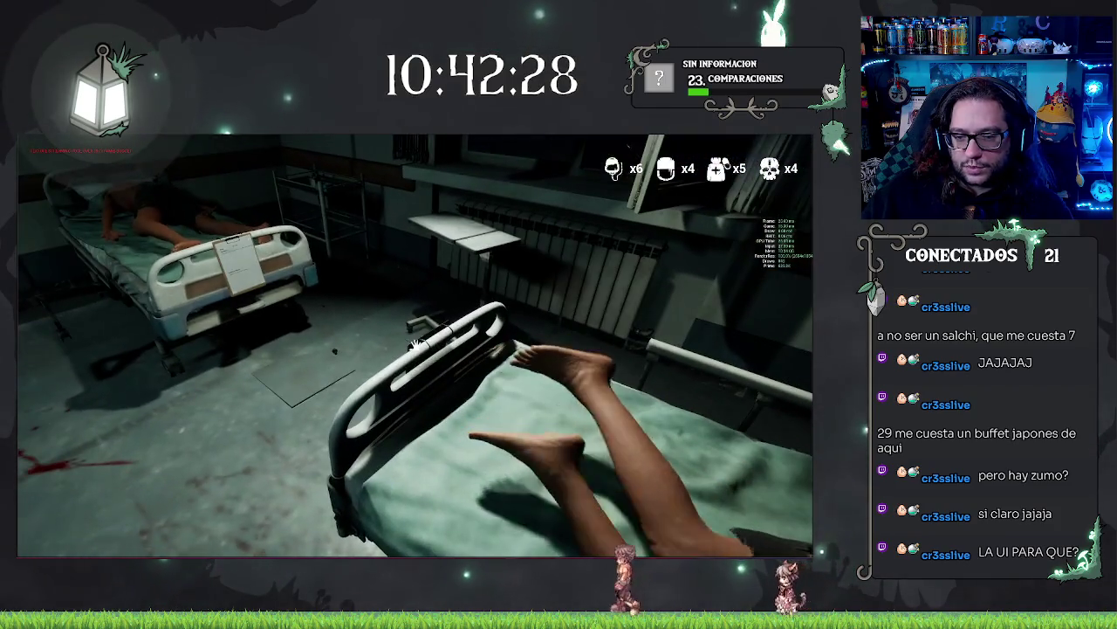
left_click(416, 345)
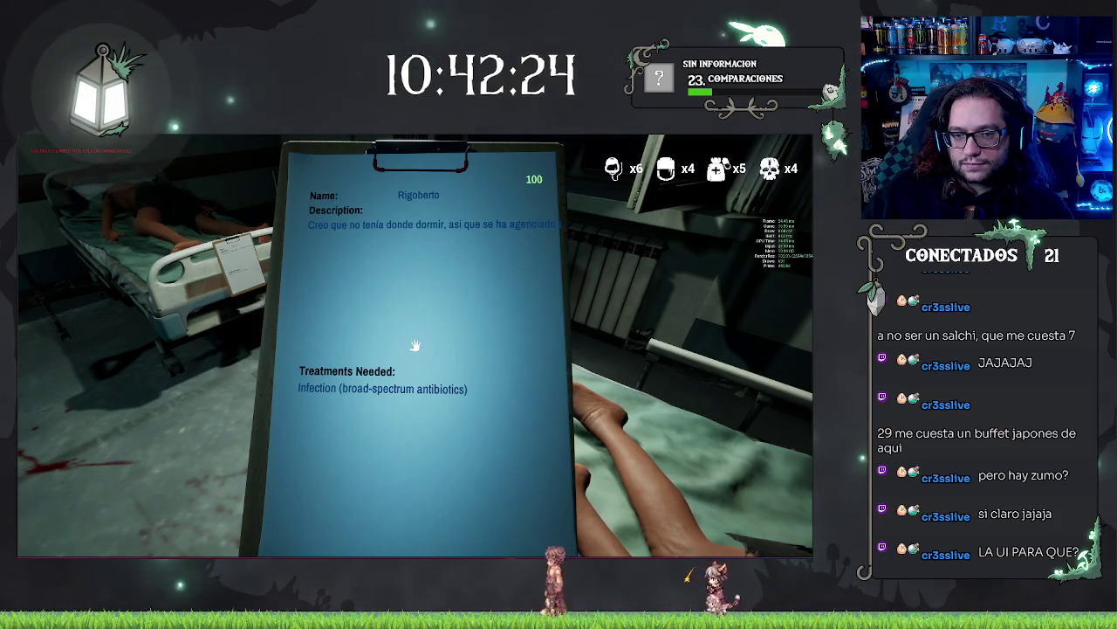
left_click(416, 345)
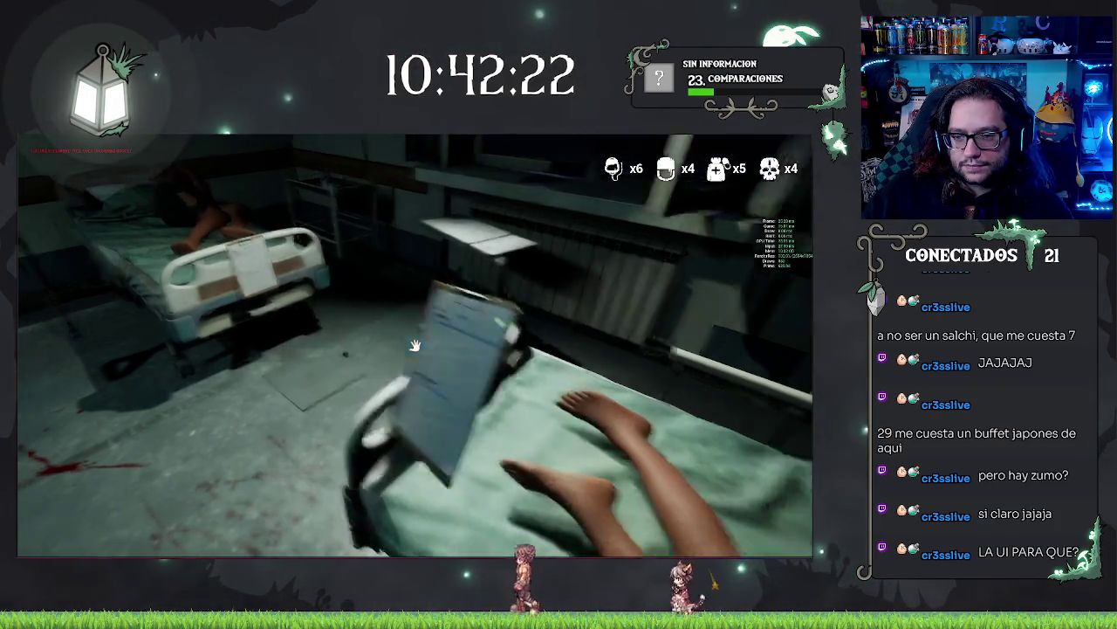
left_click(416, 345)
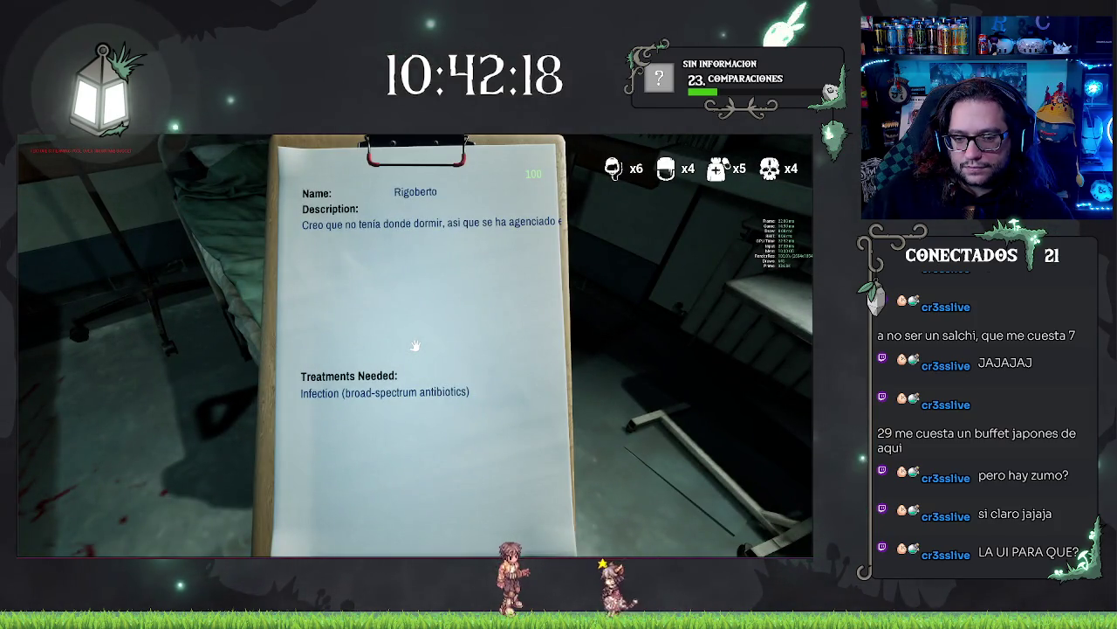
left_click(416, 345)
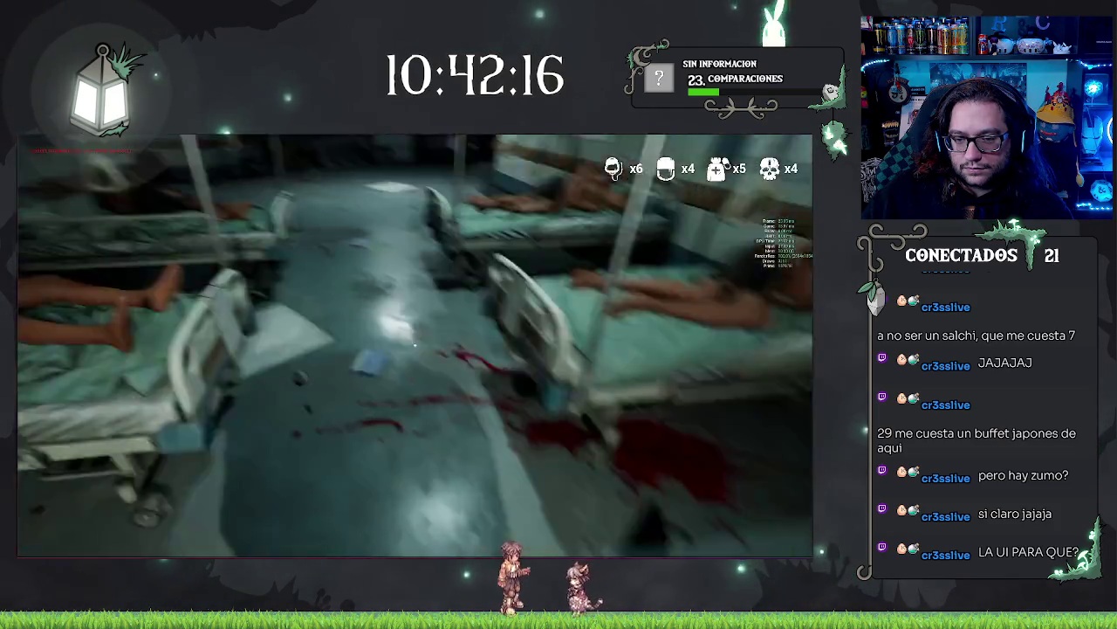
key("Escape")
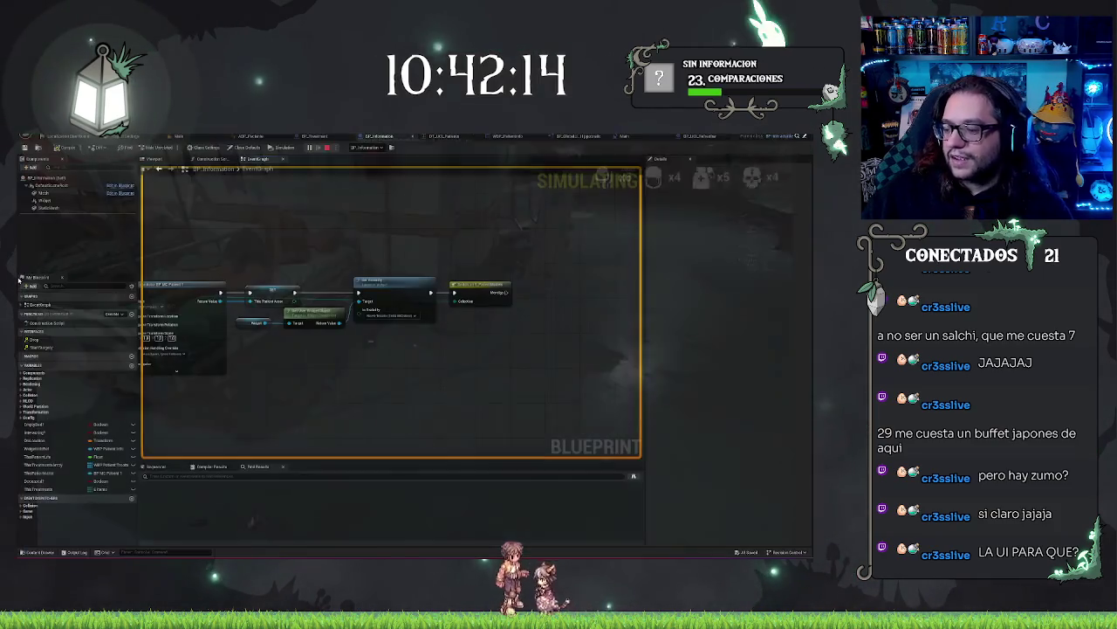
Step: Make WBP_PatientInfo's description TextBlock Fill Horizontally with Auto Wrap Text enabled, then return to Main
key("Home")
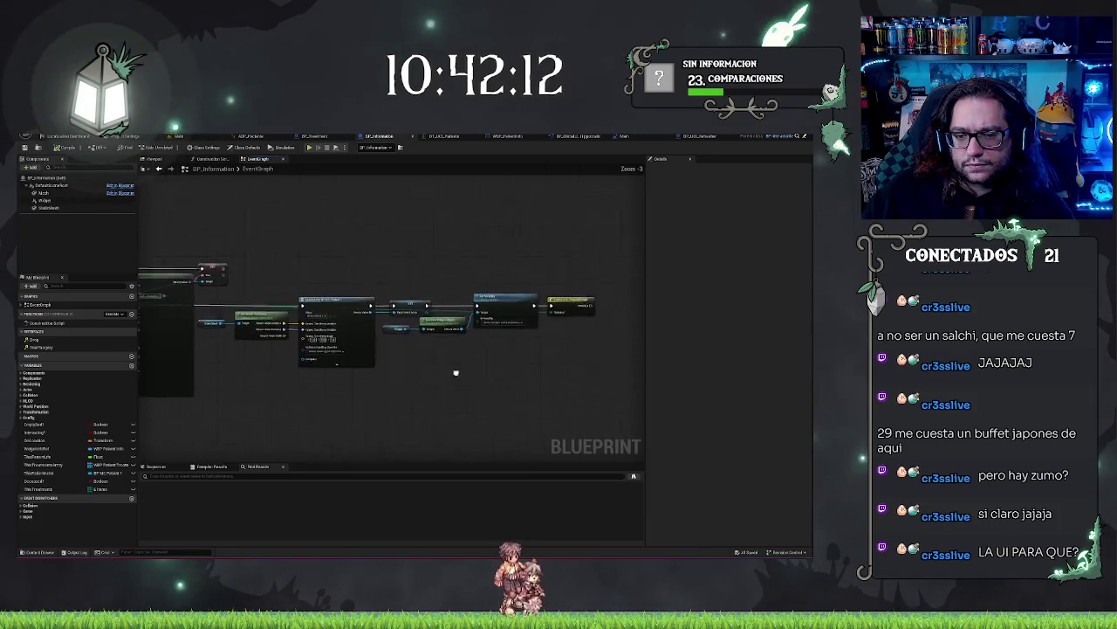
left_click(510, 137)
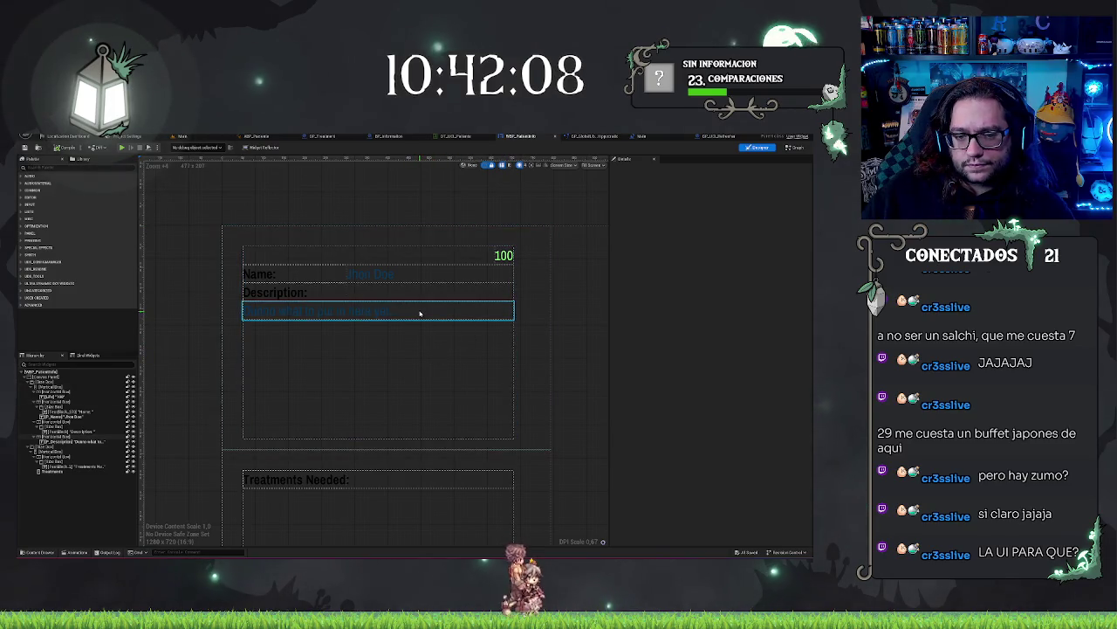
scroll(449, 315, "up", 1)
scroll(441, 309, "down", 1)
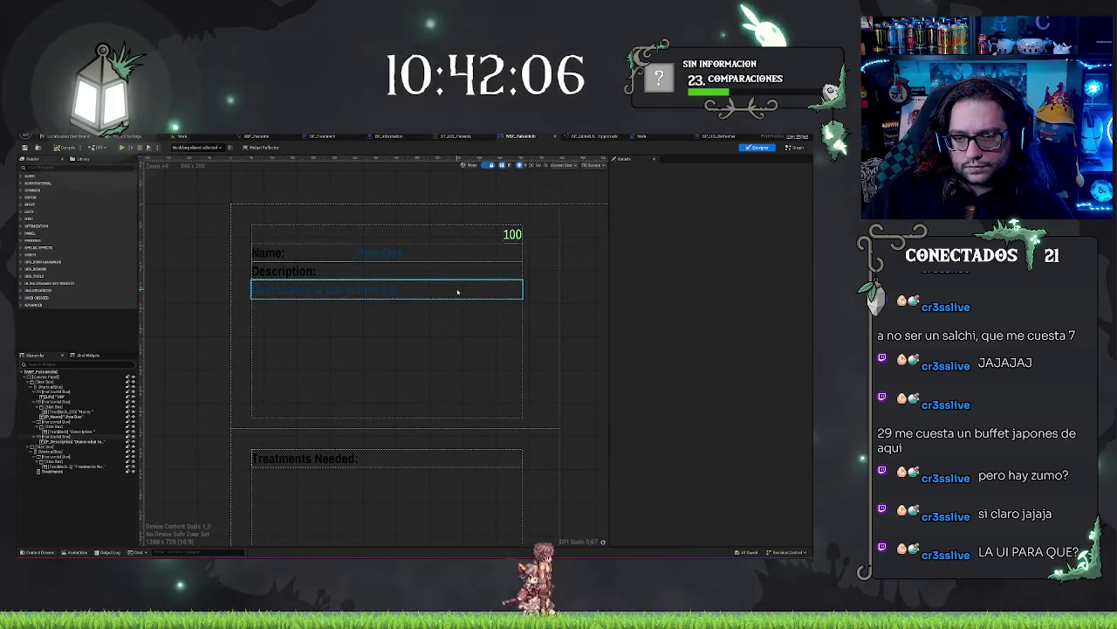
left_click(457, 292)
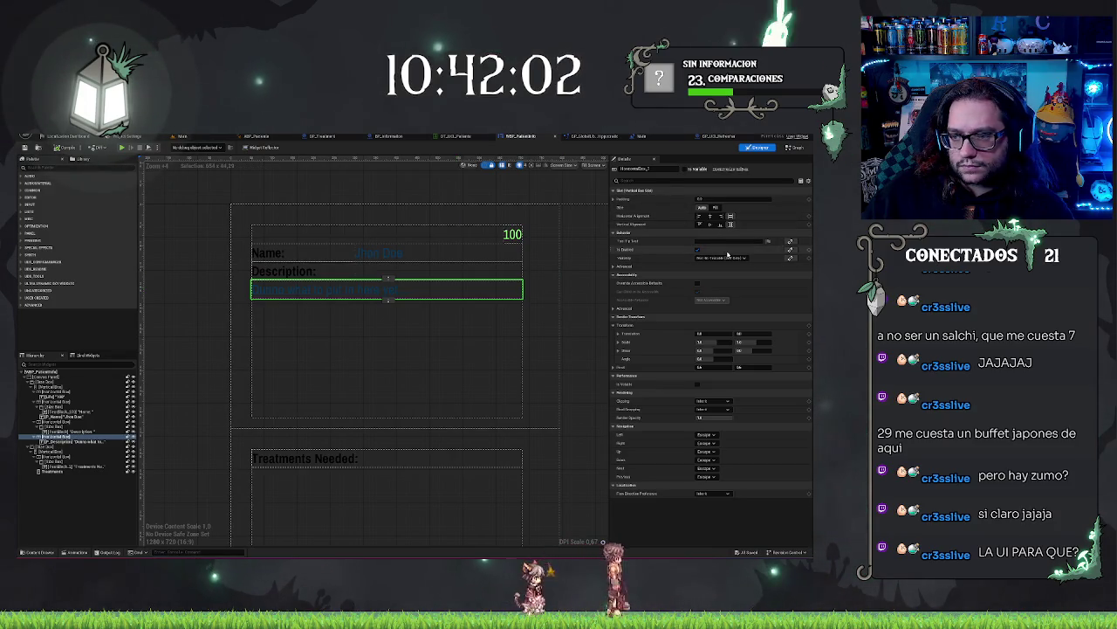
left_click(365, 290)
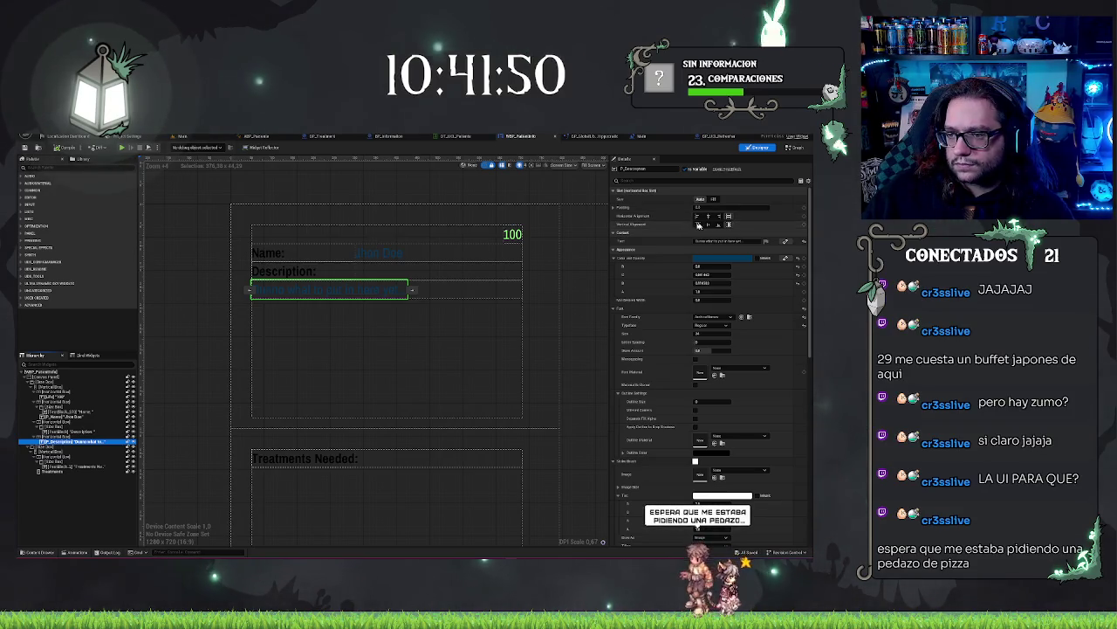
left_click(729, 216)
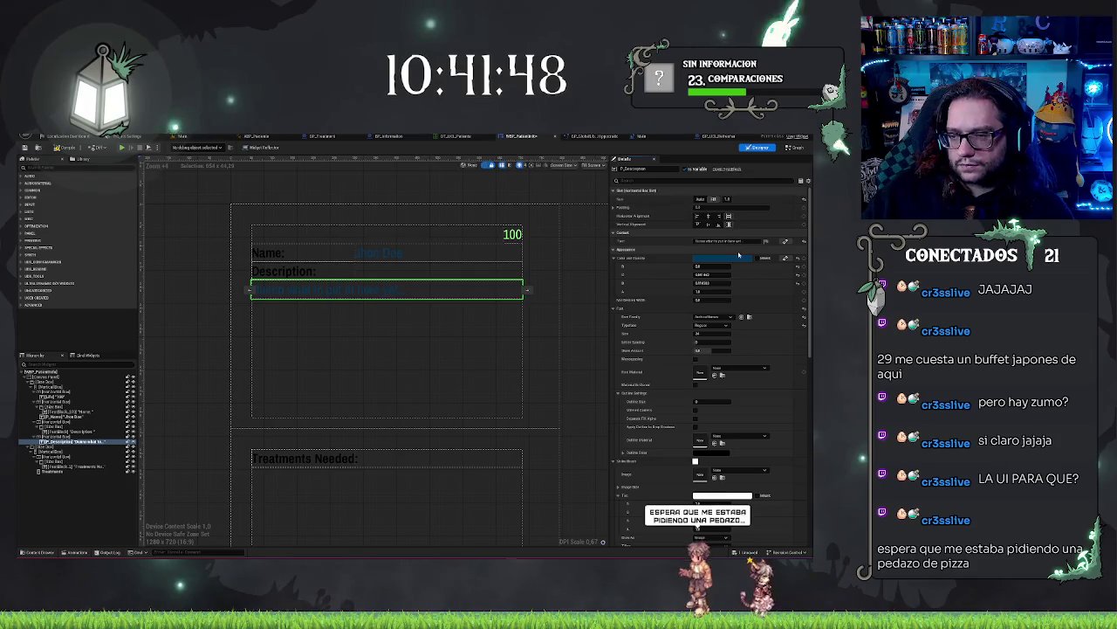
type("wrap")
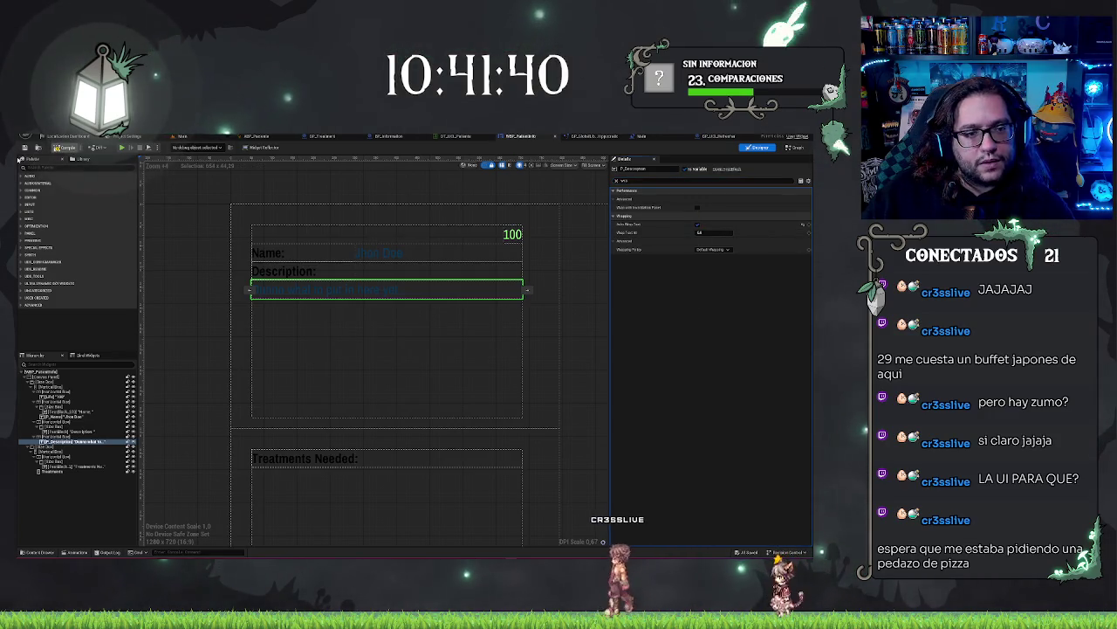
left_click(184, 136)
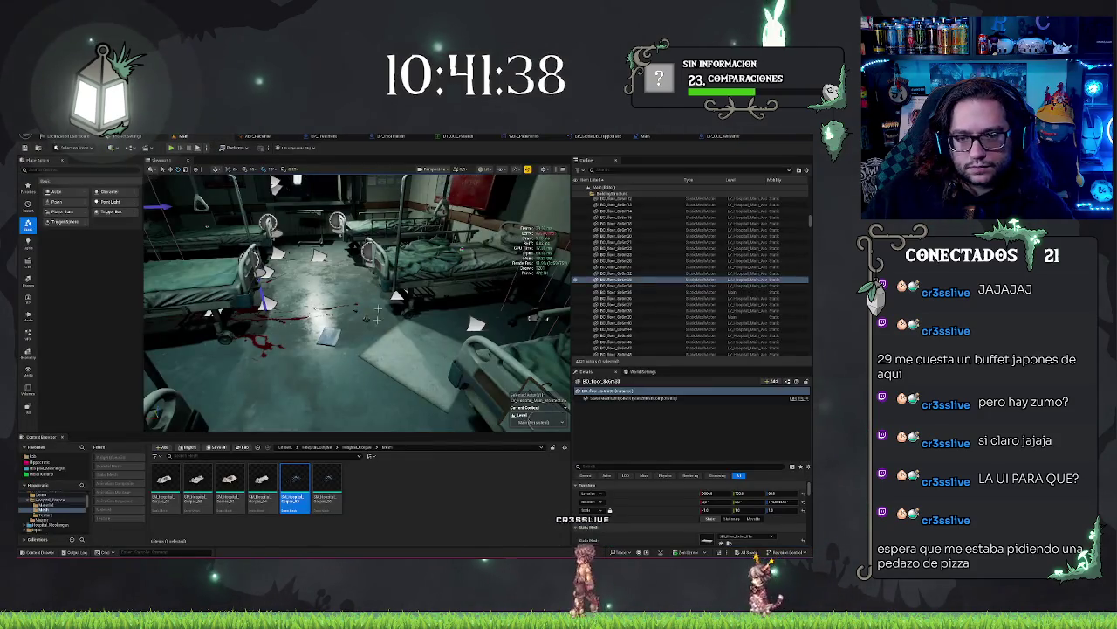
Step: Focus the level viewport and start Play-In-Editor with Alt+P
left_click(377, 310)
right_click(377, 310)
left_click(388, 378)
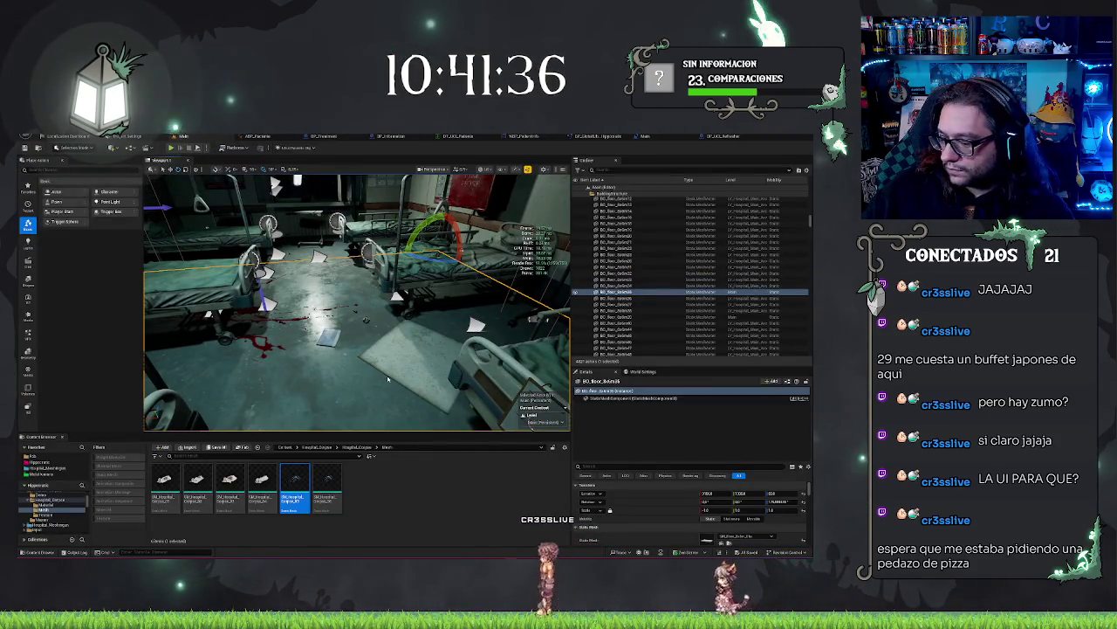
key("alt+p")
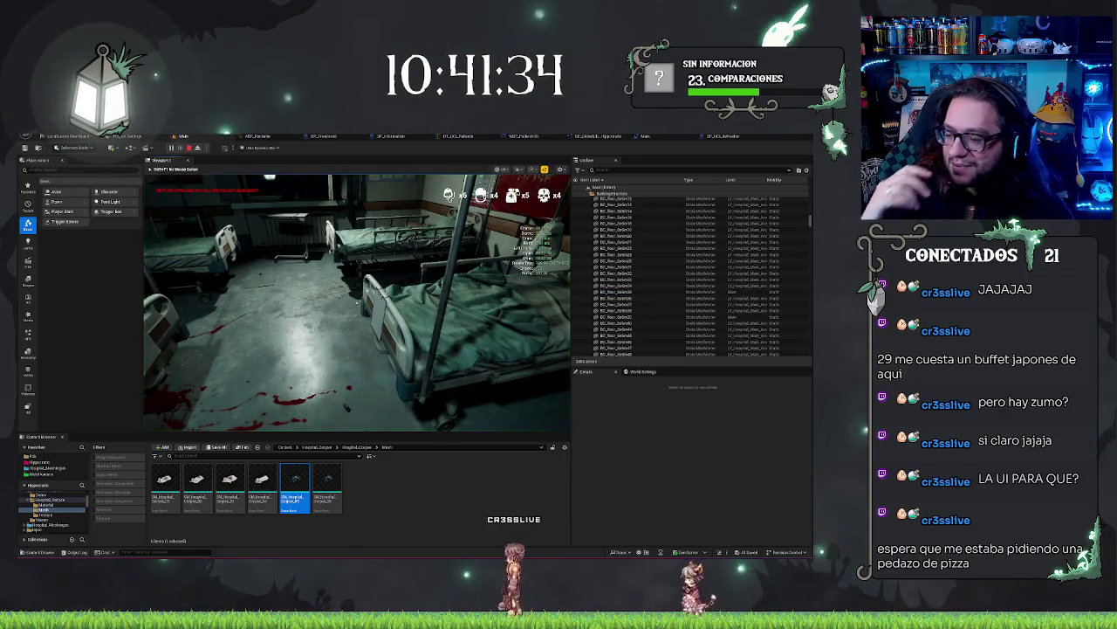
Step: Walk to Rigoberto's bed and open the clipboard to check the wrapped description
key("w")
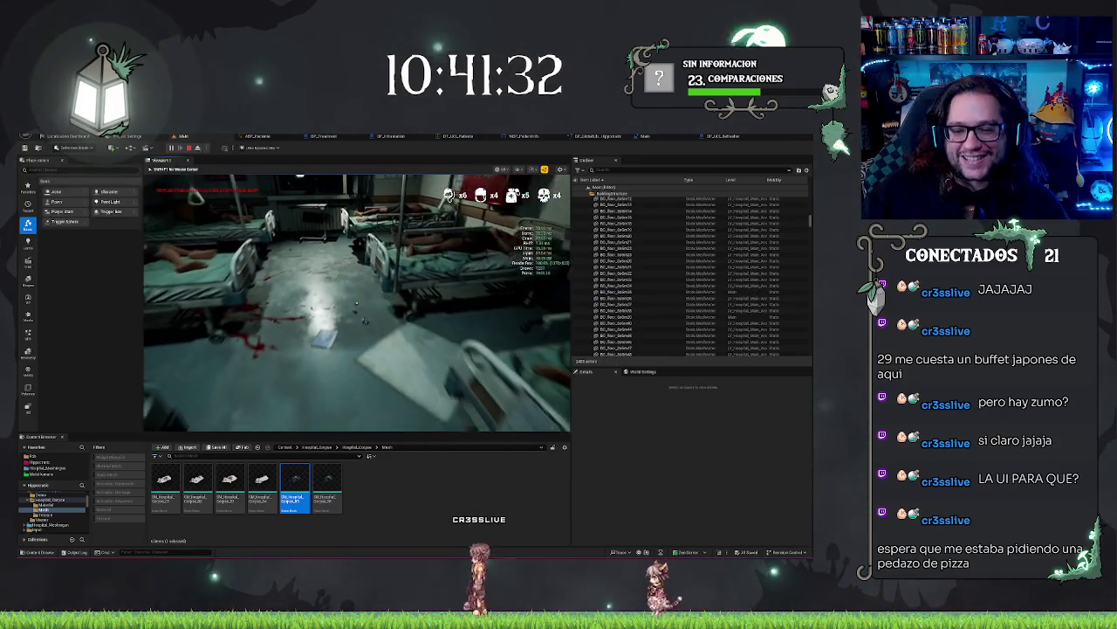
key("w")
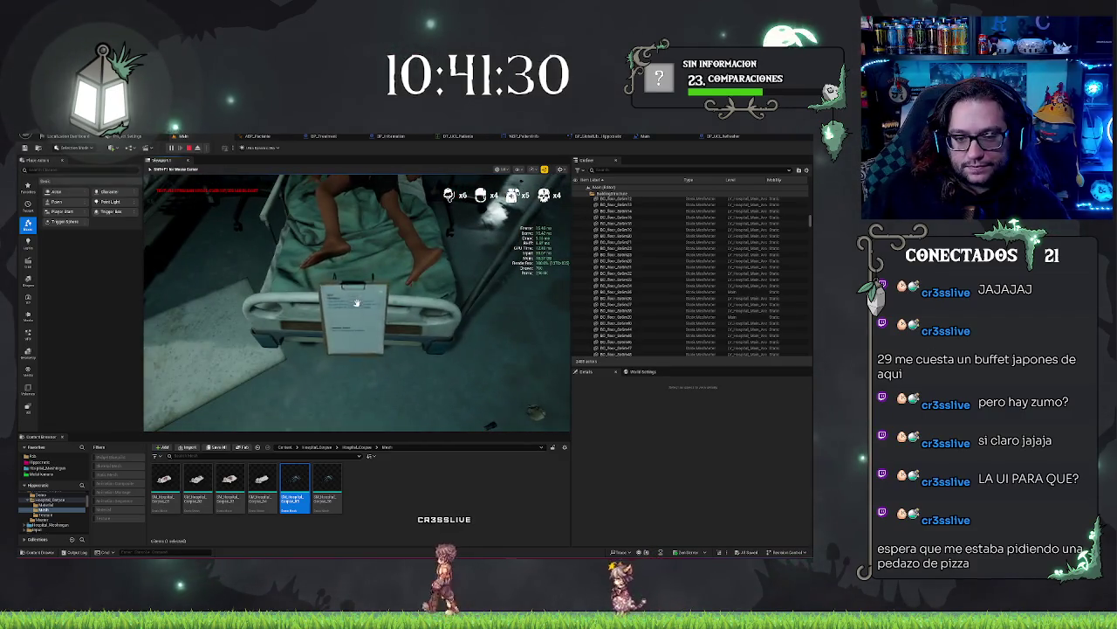
left_click(356, 303)
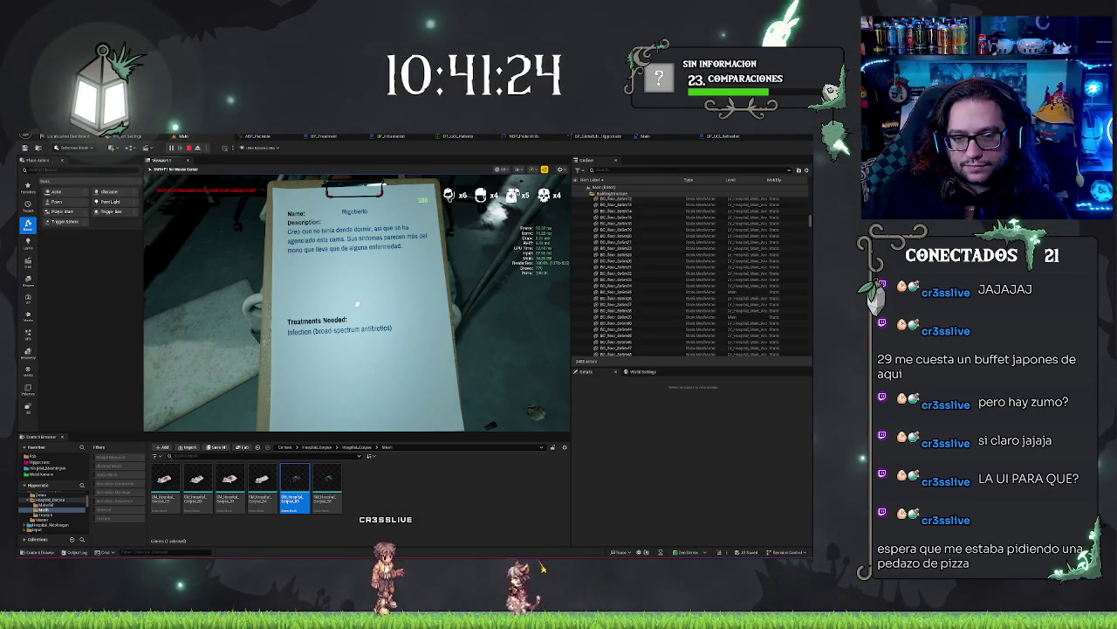
left_click(356, 303)
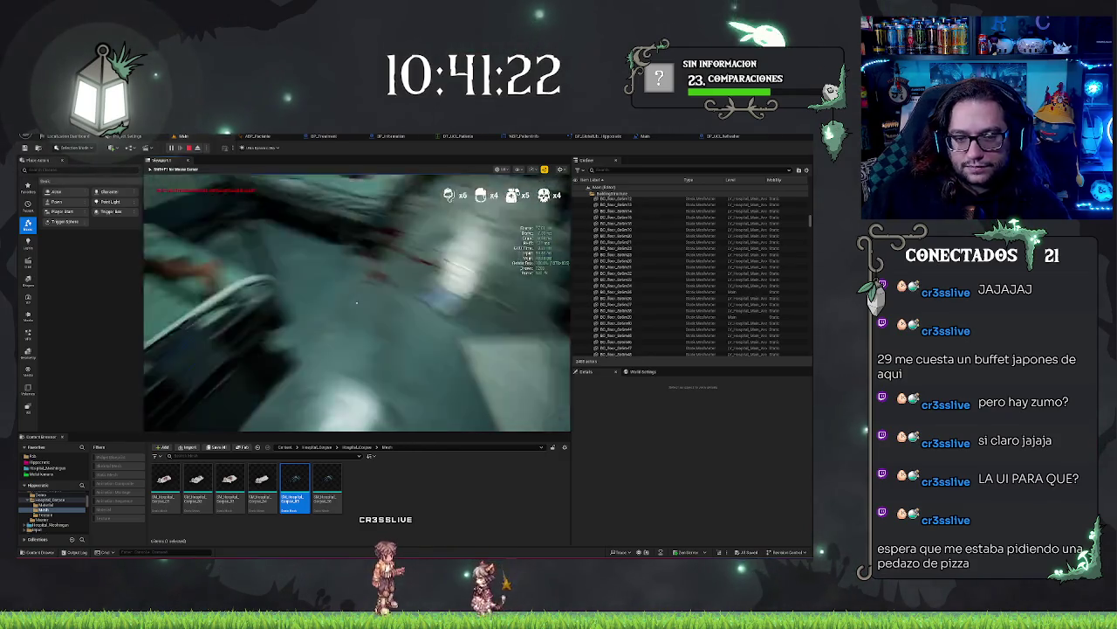
left_click(356, 303)
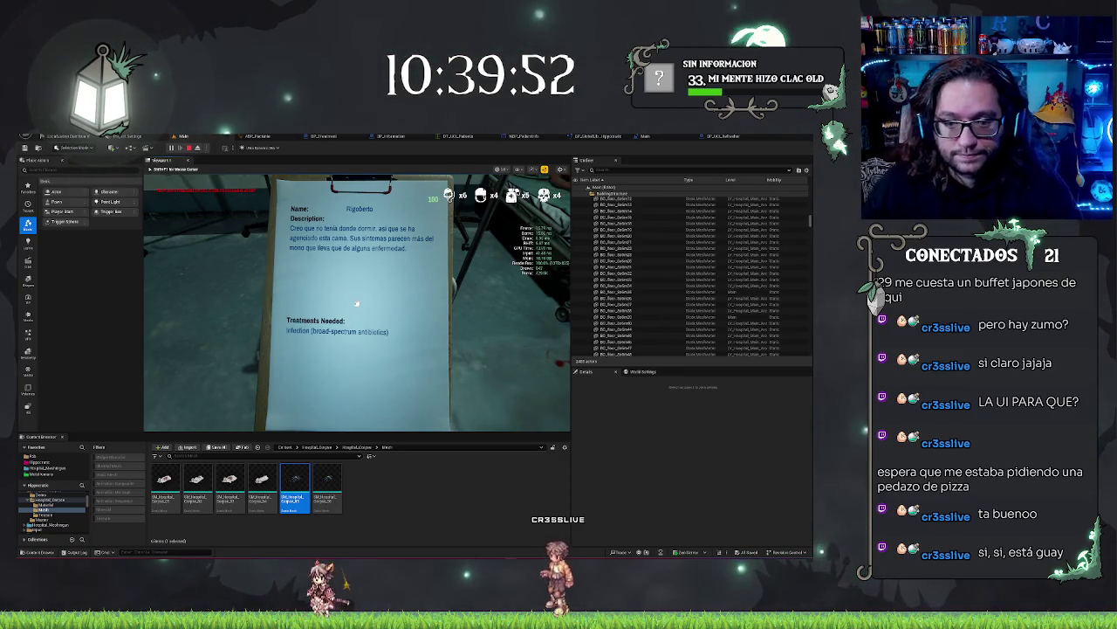
Step: Close and reopen the clipboard once more, then end the play session with Esc
left_click(356, 304)
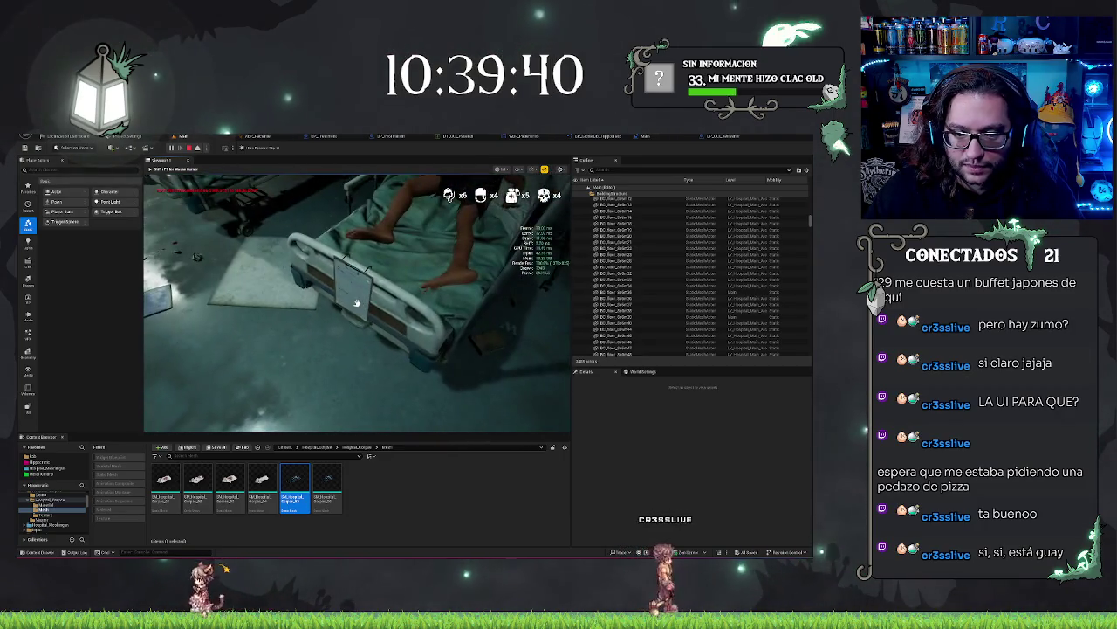
left_click(356, 303)
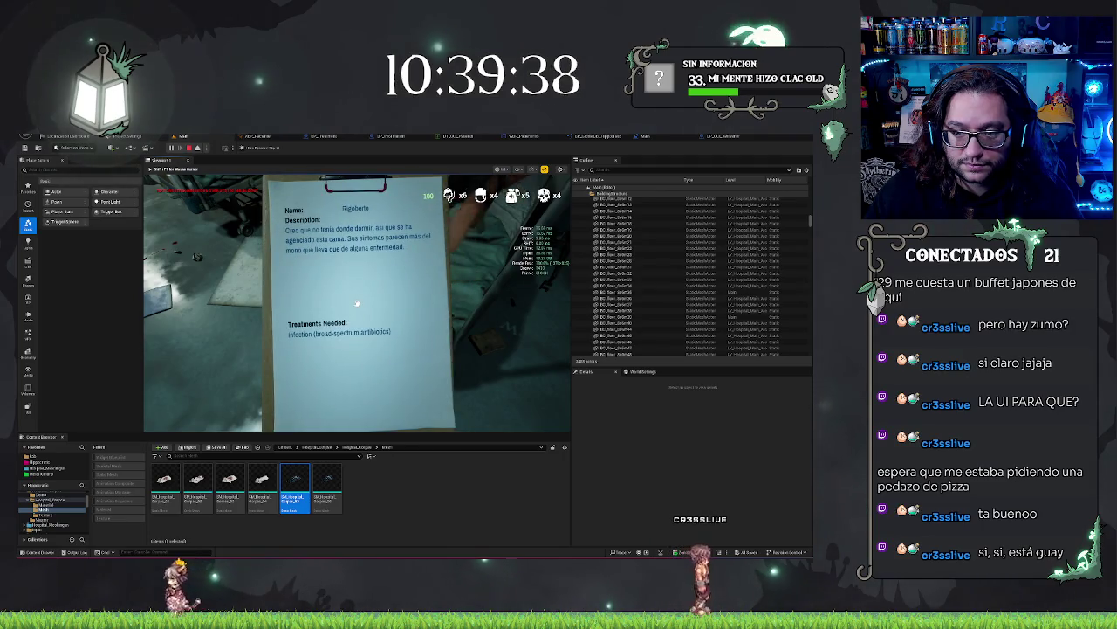
left_click(357, 302)
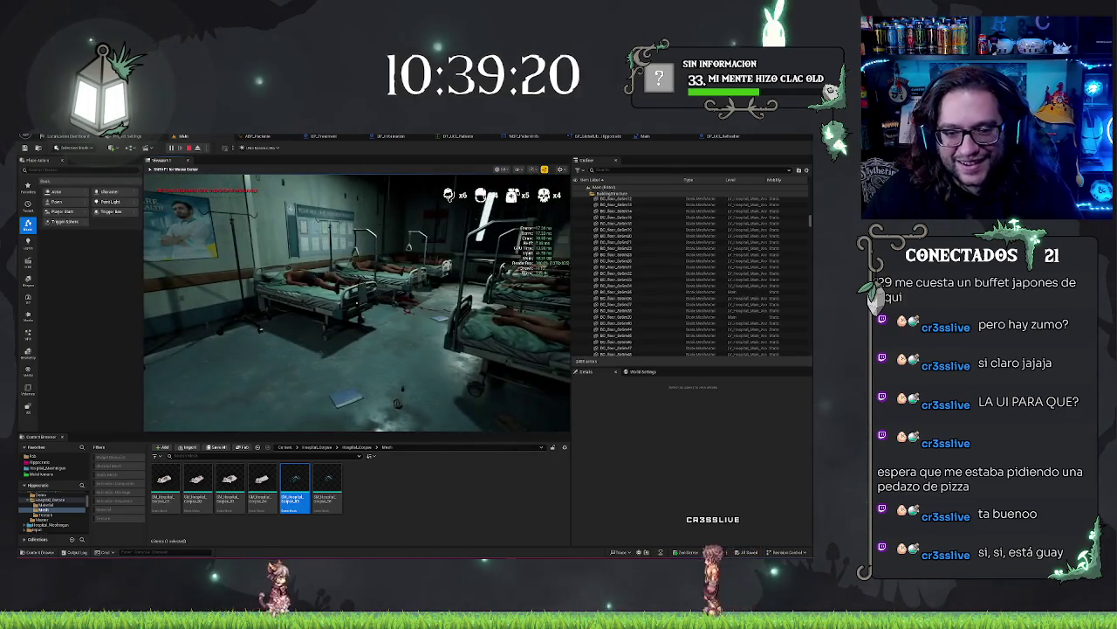
key("Escape")
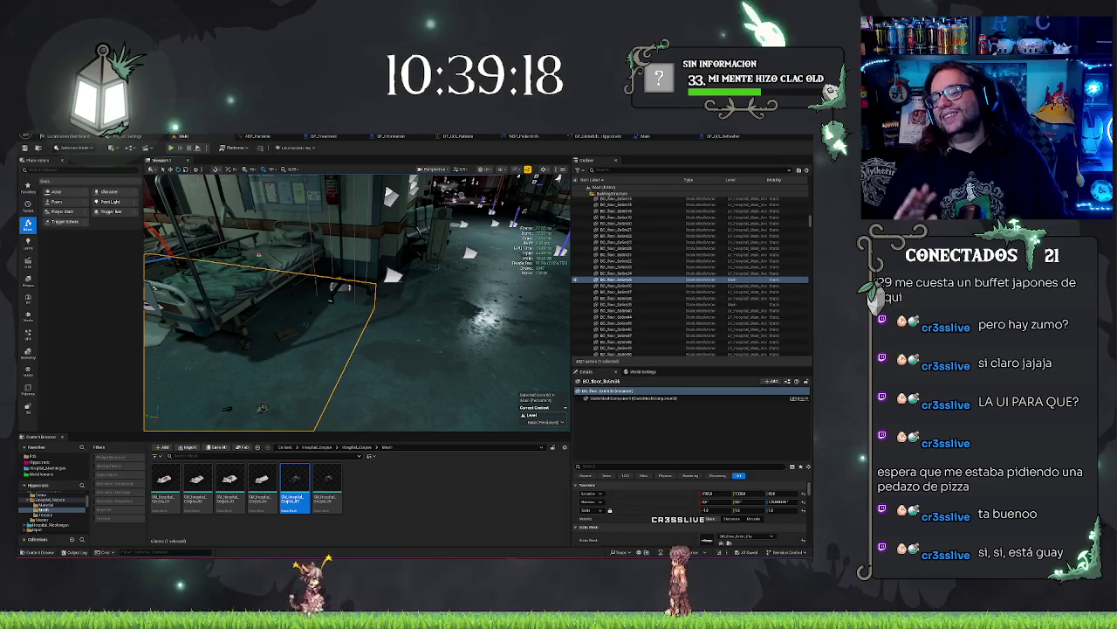